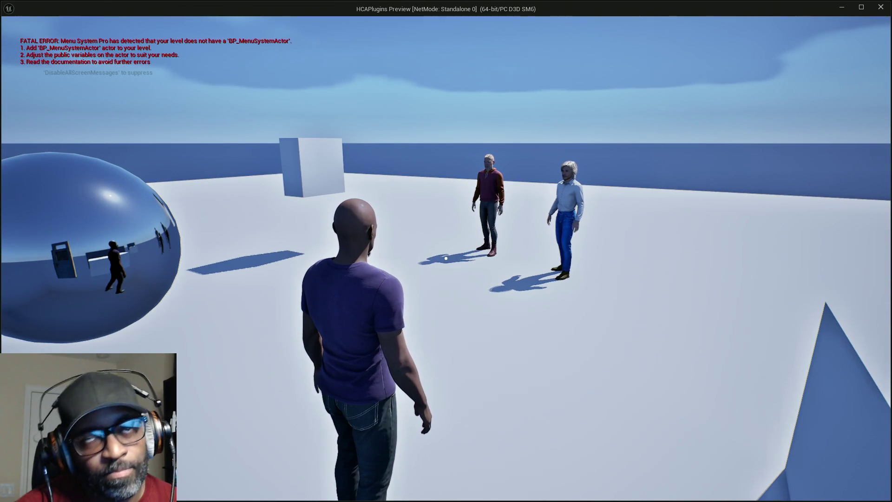
# Run the character toward the blue door and boxes, jumping repeatedly to check jump height
pyautogui.press('e')
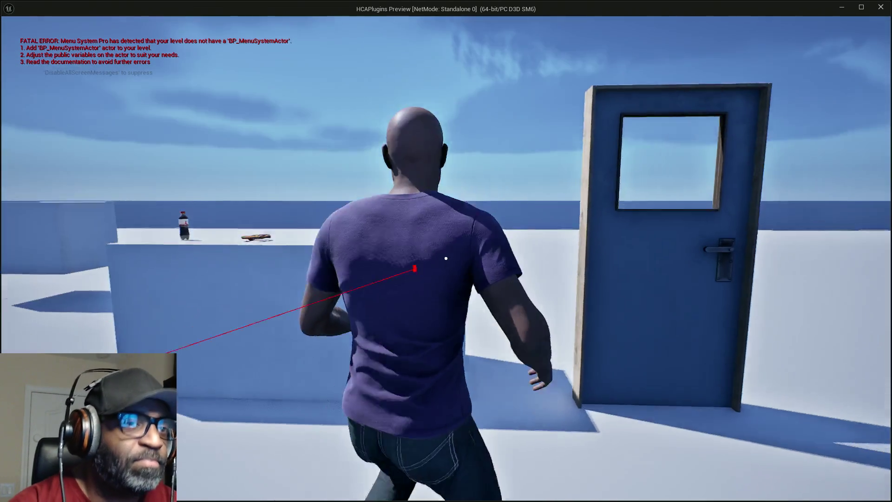
pyautogui.press('w')
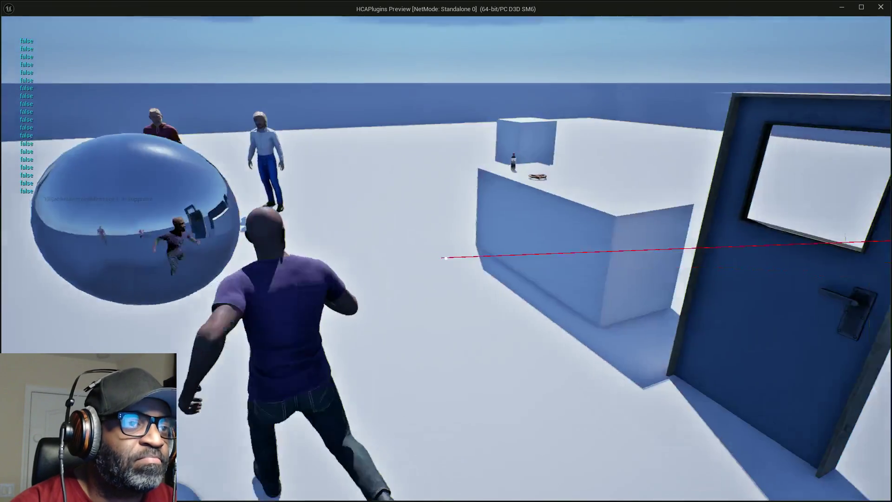
pyautogui.press('space')
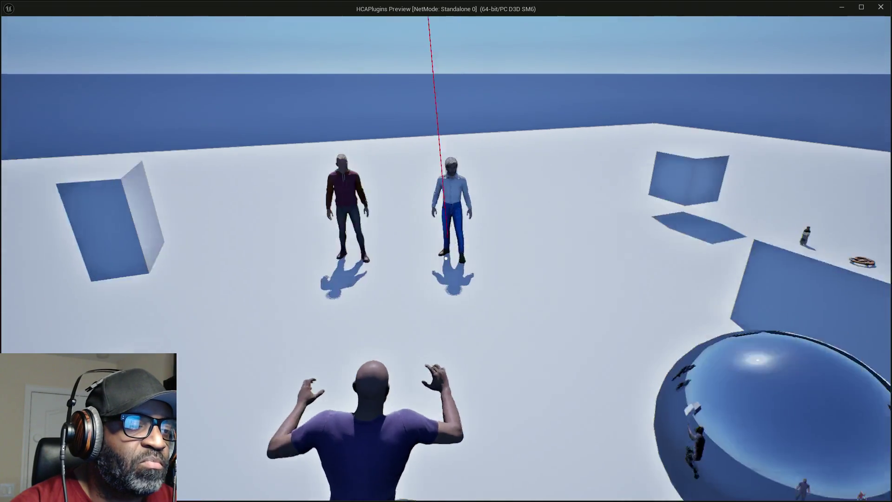
pyautogui.press('w')
pyautogui.press('space')
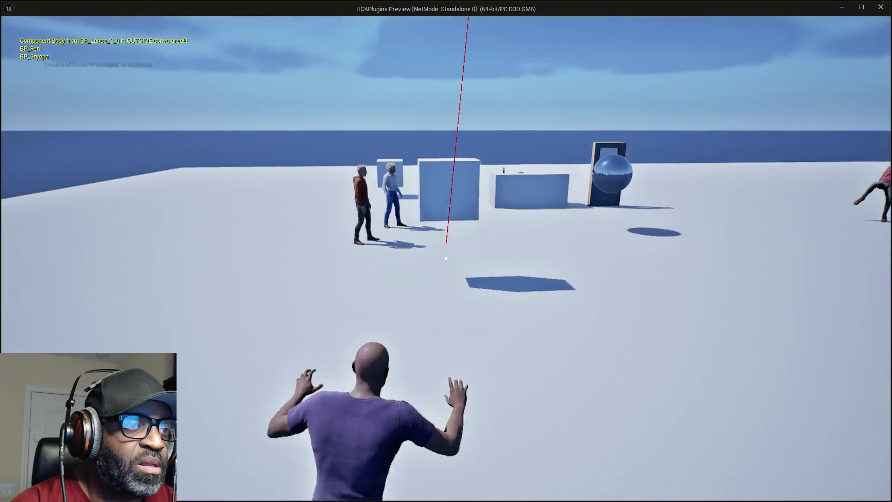
pyautogui.press('w')
pyautogui.press('space')
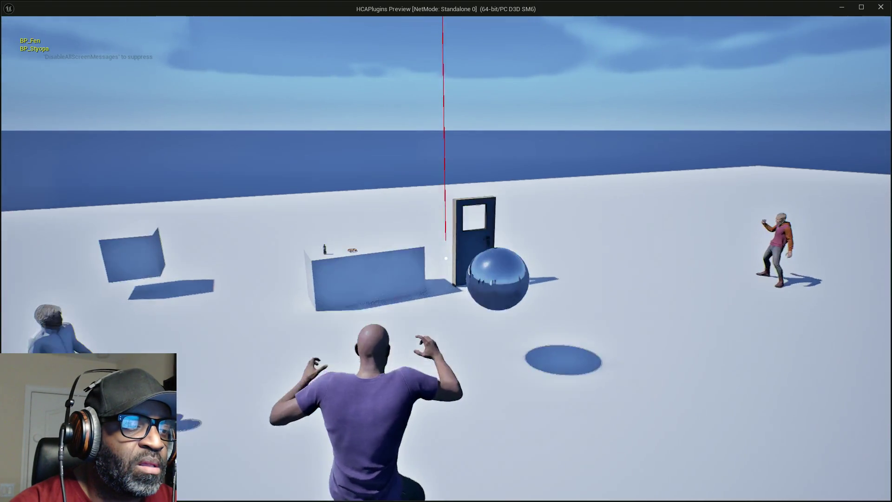
pyautogui.press('w')
pyautogui.press('space')
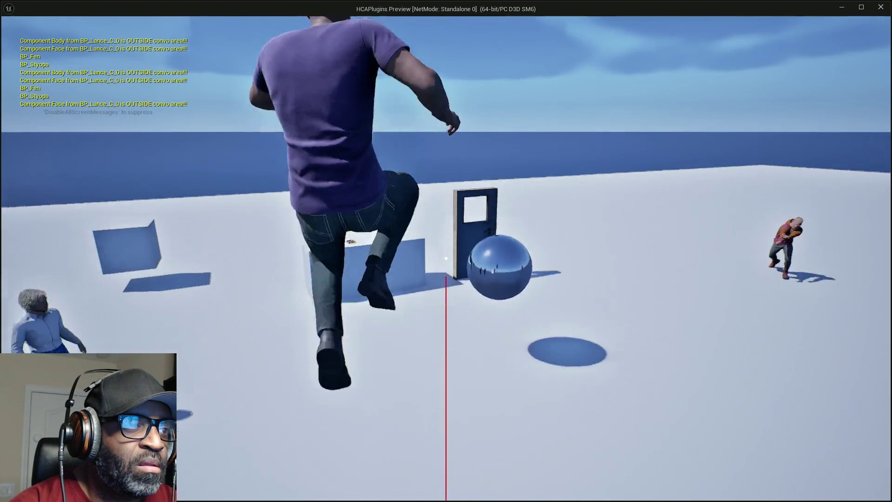
pyautogui.press('space')
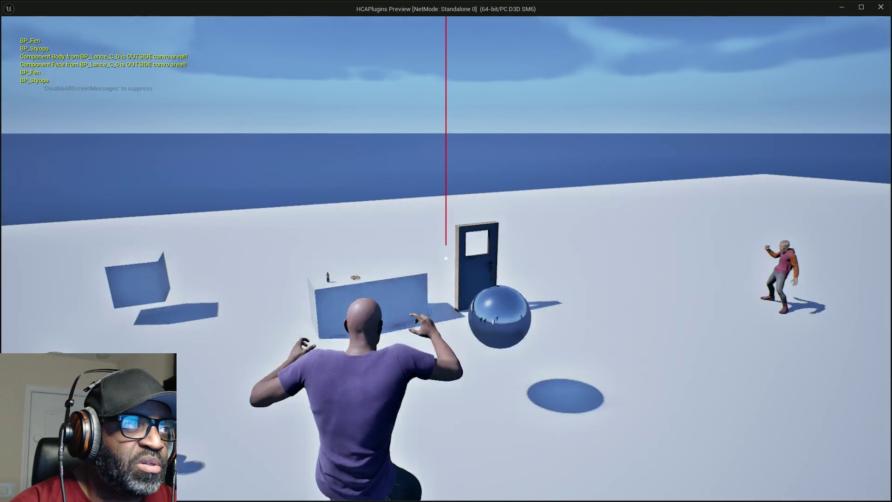
pyautogui.press('space')
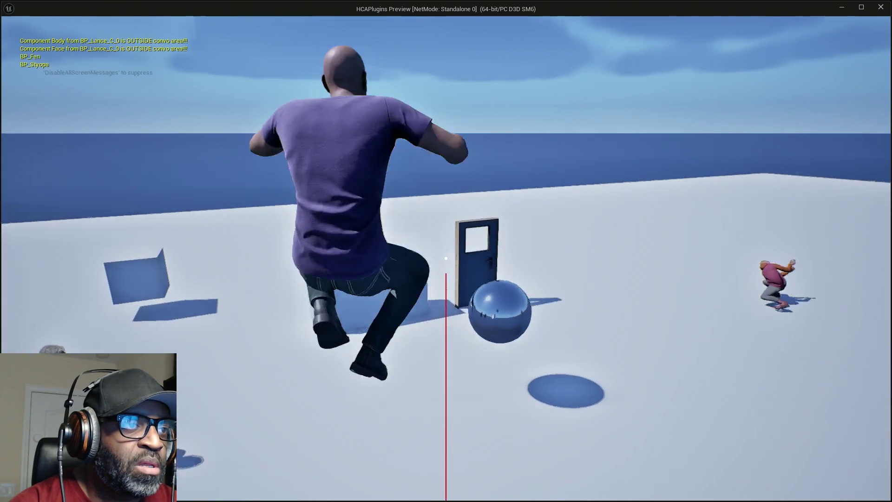
# Stop the playtest, set Jump Z Velocity to 4 m/s (400 cm/s), then compile and save
pyautogui.press('Escape')
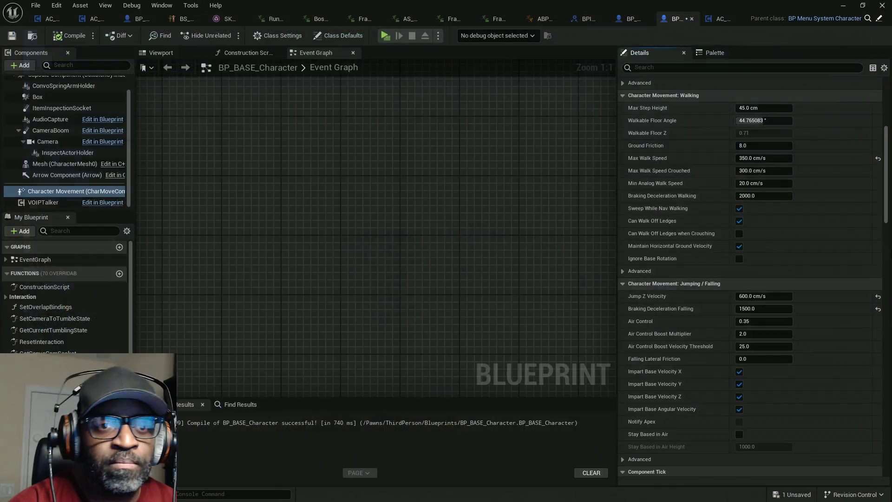
pyautogui.click(764, 295)
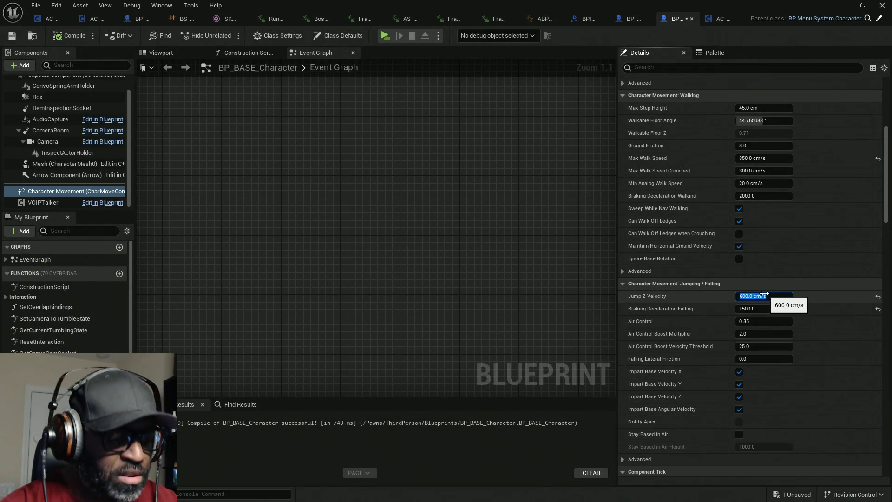
pyautogui.write('4m/s')
pyautogui.press('Return')
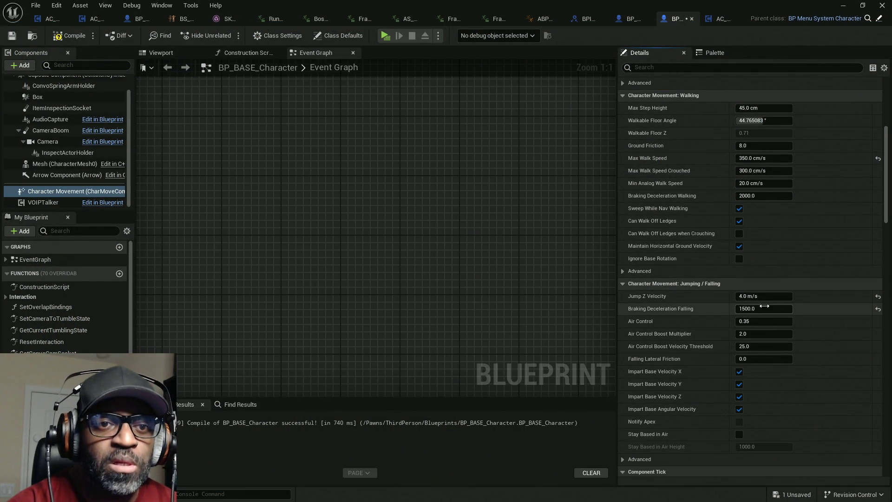
pyautogui.click(70, 36)
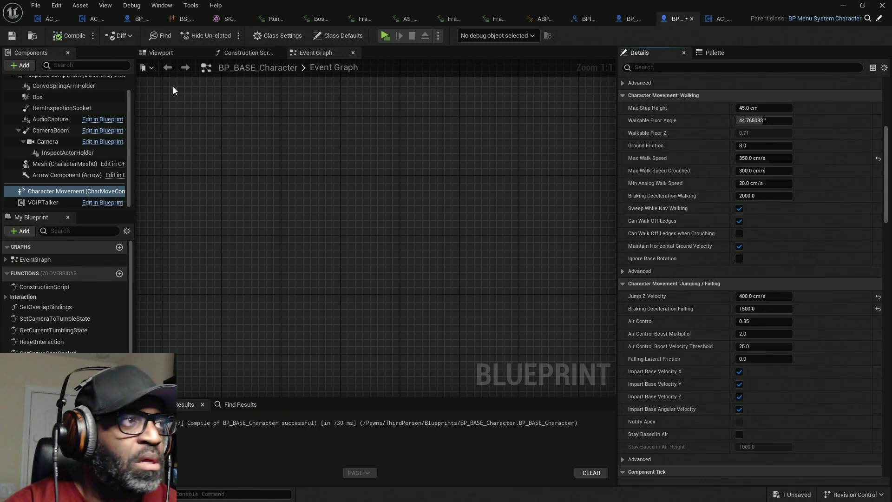
pyautogui.hotkey('ctrl', 's')
# Playtest the 400 cm/s jump across the platform, near Fen and onto the raised platform
pyautogui.click(385, 36)
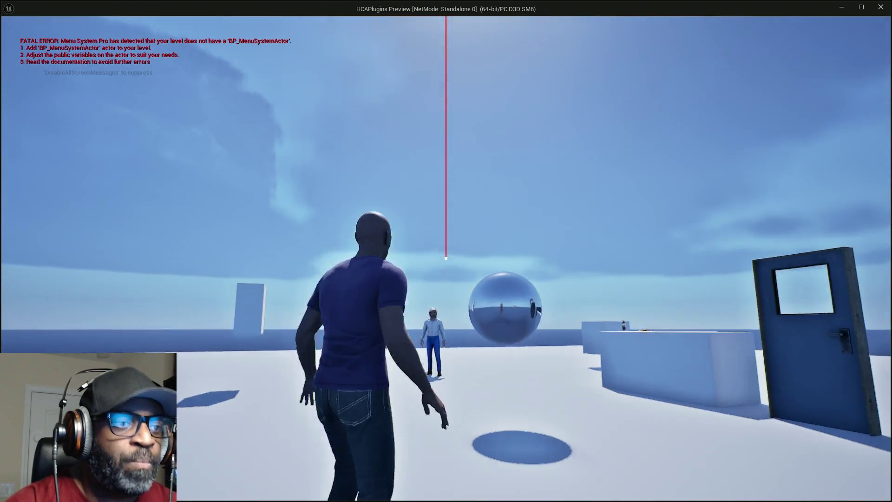
pyautogui.press('space')
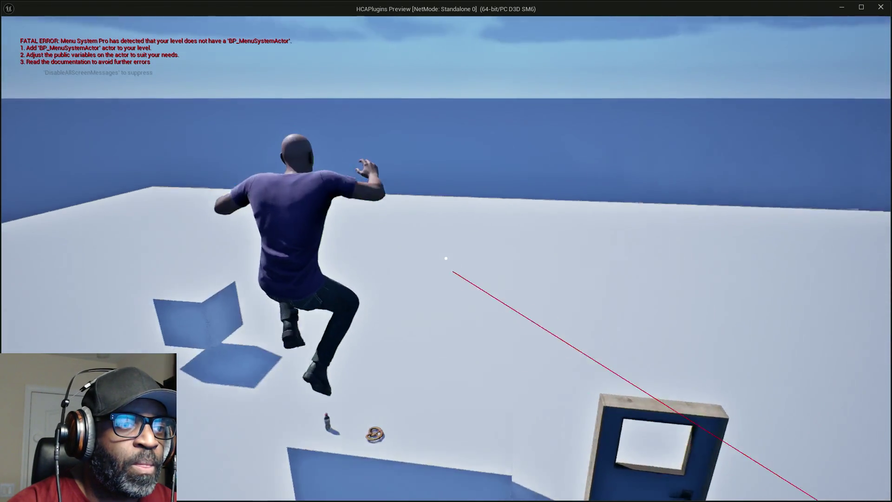
pyautogui.press('space')
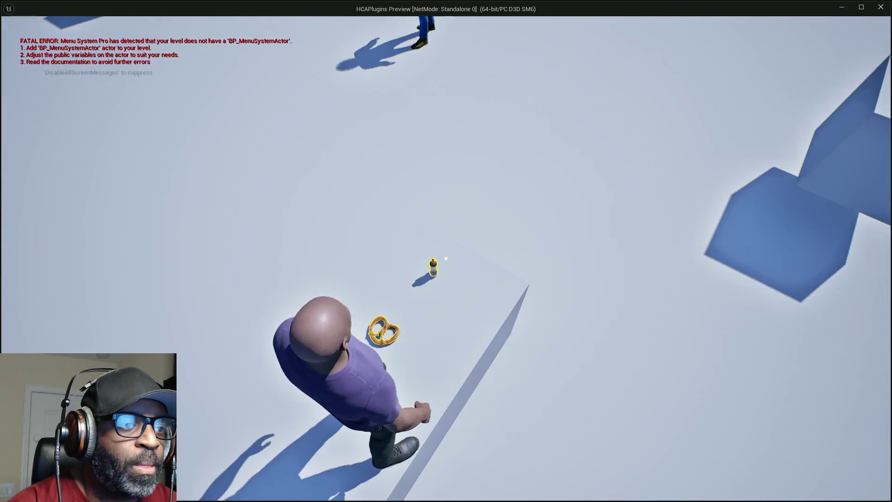
pyautogui.press('w')
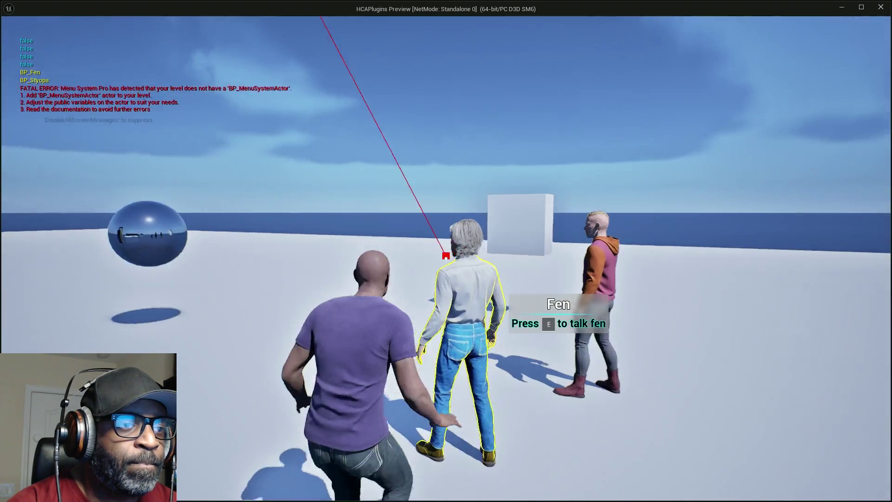
pyautogui.press('space')
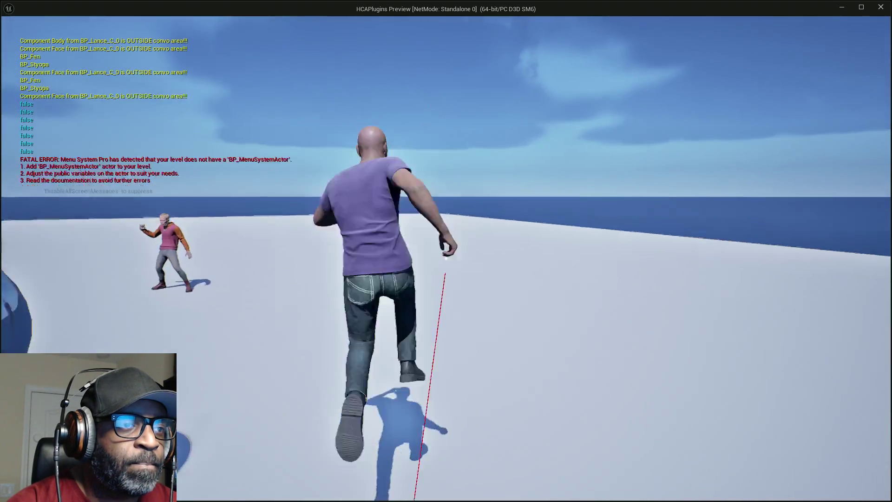
pyautogui.press('space')
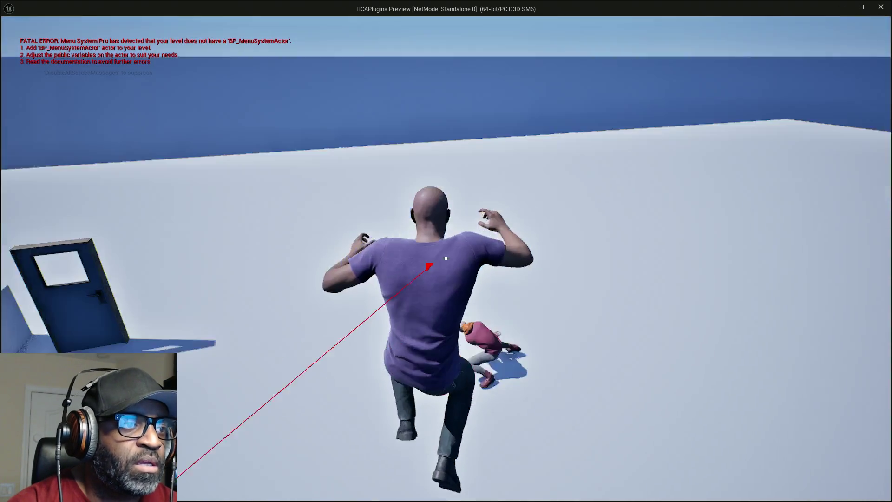
pyautogui.press('w')
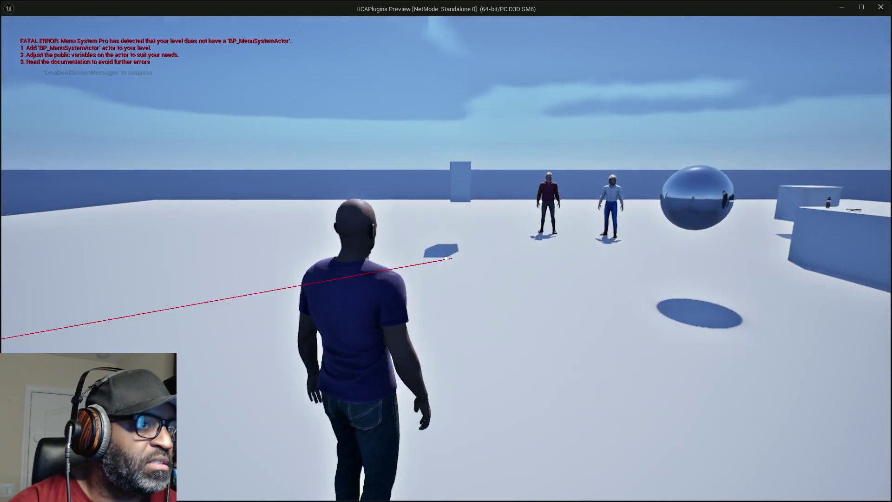
pyautogui.press('w')
pyautogui.press('space')
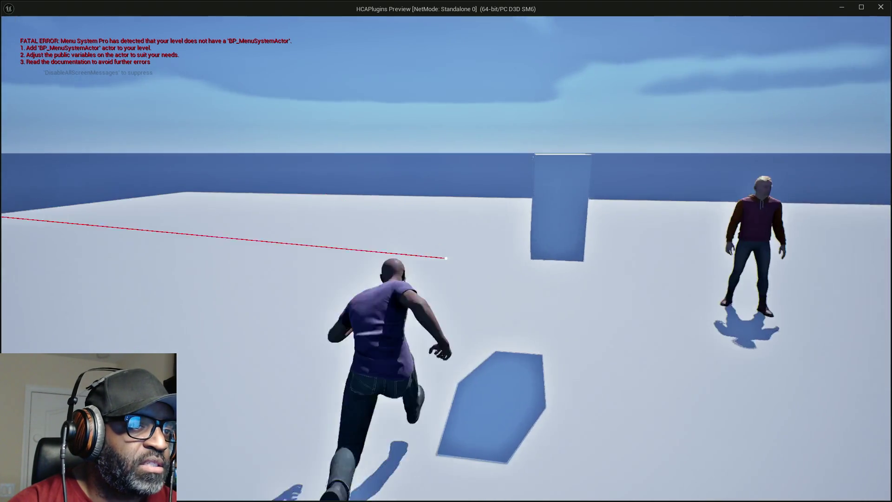
pyautogui.press('space')
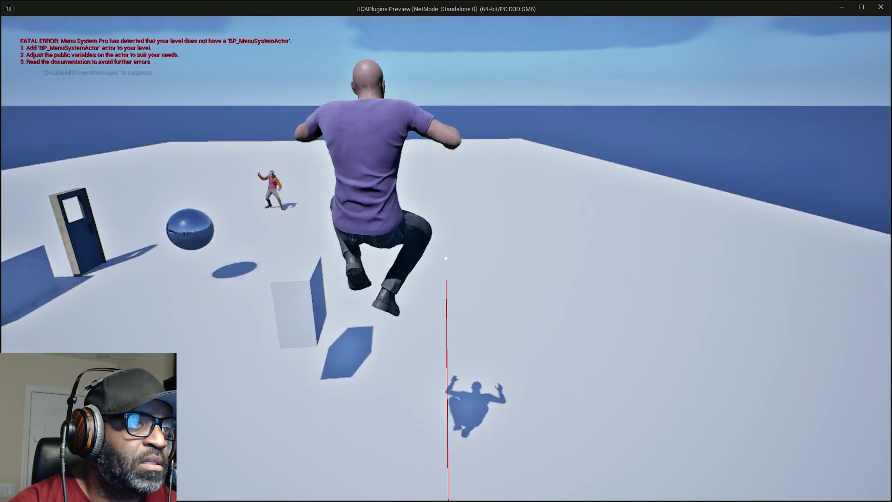
pyautogui.press('Escape')
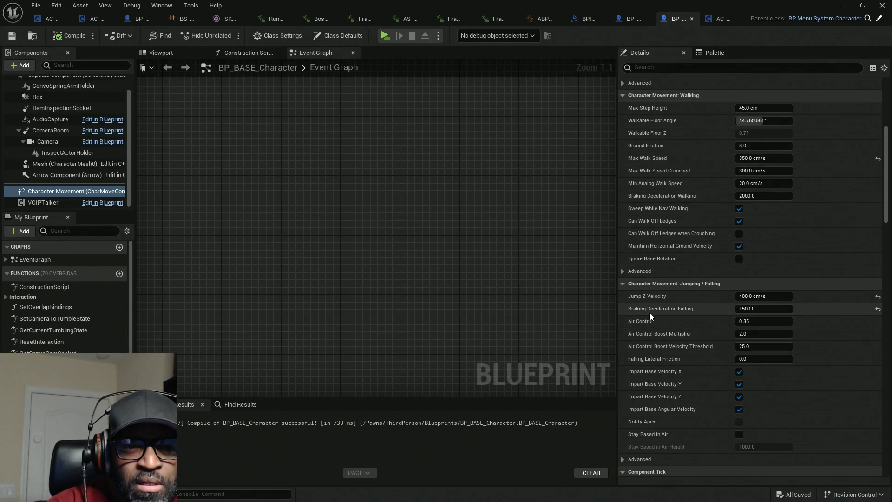
# Expand the advanced Jumping / Falling settings to review Jump Off Jump ZFactor 0.5 and Apply Gravity While Jumping
pyautogui.moveTo(655, 312)
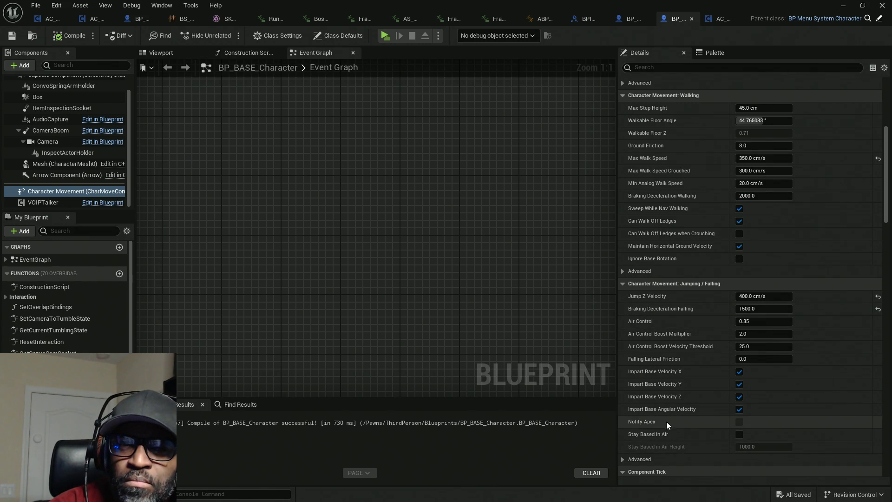
pyautogui.scroll(-2, 668, 413)
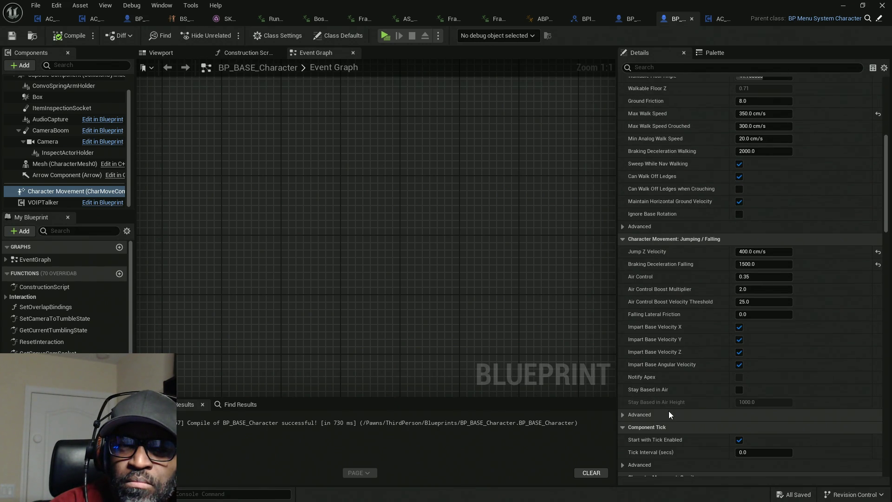
pyautogui.click(625, 415)
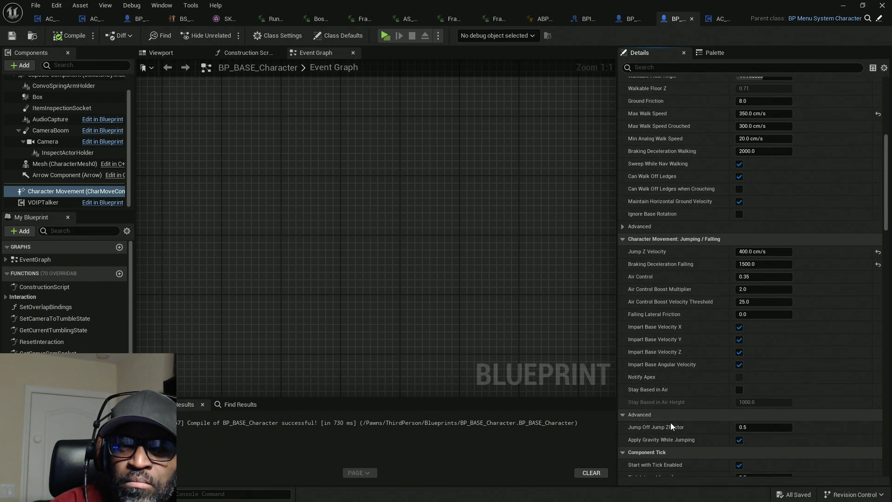
pyautogui.scroll(-2, 657, 400)
pyautogui.moveTo(658, 383)
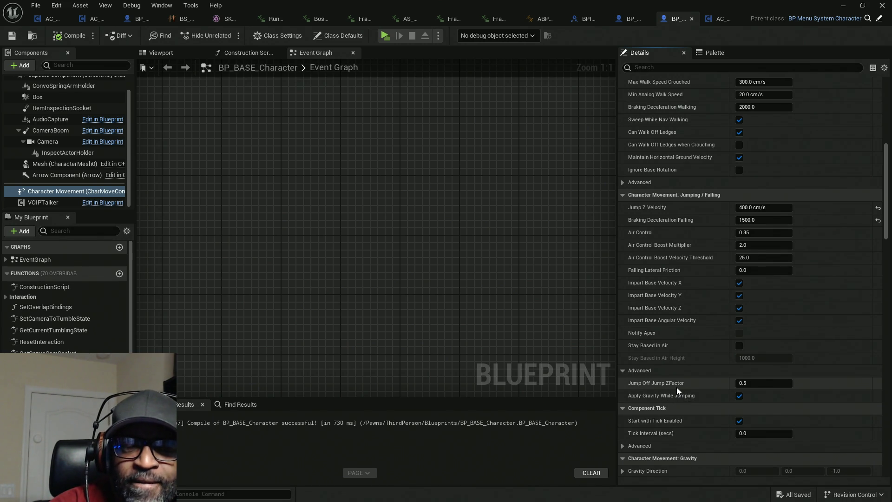
pyautogui.scroll(-5, 677, 386)
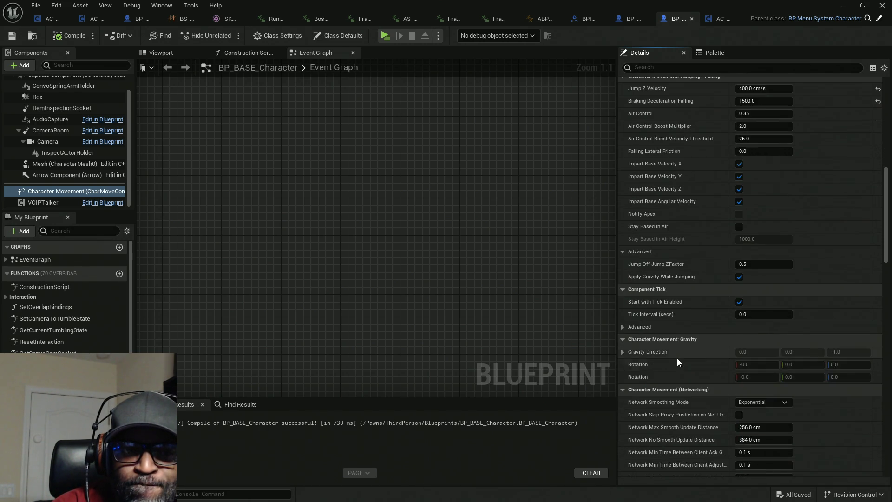
pyautogui.scroll(-4, 677, 359)
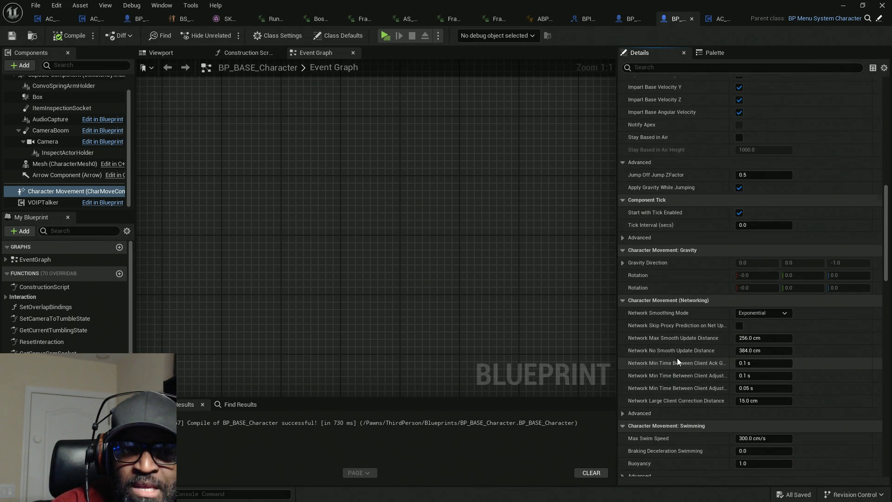
# Filter the Details panel by 'jump' to list only the jump-related movement properties
pyautogui.click(726, 68)
pyautogui.write('jump')
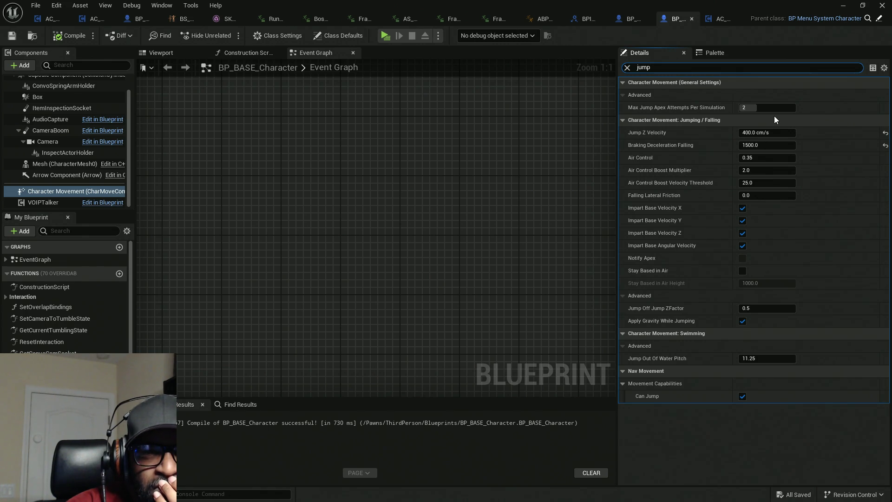
pyautogui.moveTo(686, 111)
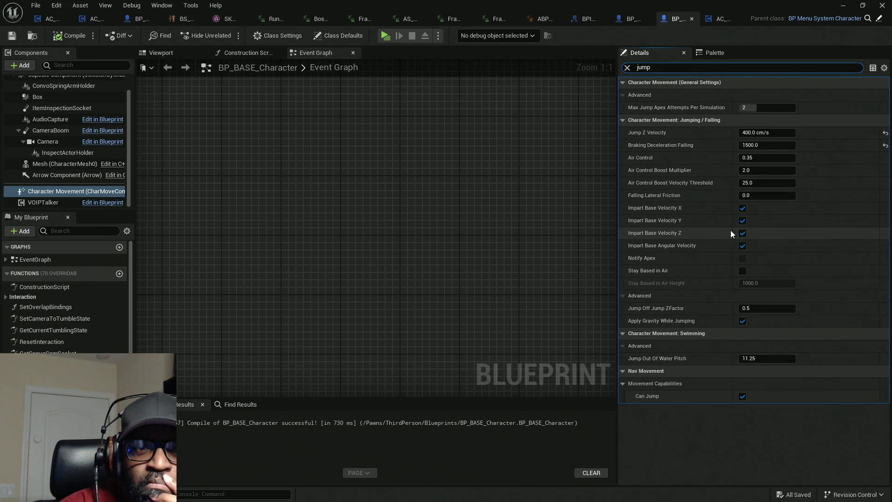
# Disable Impart Base Velocity X and Y and recompile BP_BASE_Character
pyautogui.click(742, 220)
pyautogui.click(743, 208)
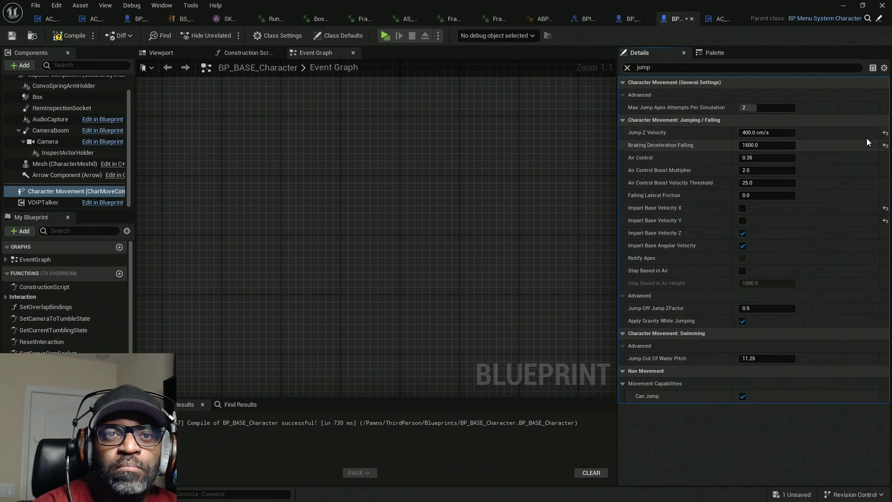
pyautogui.click(59, 36)
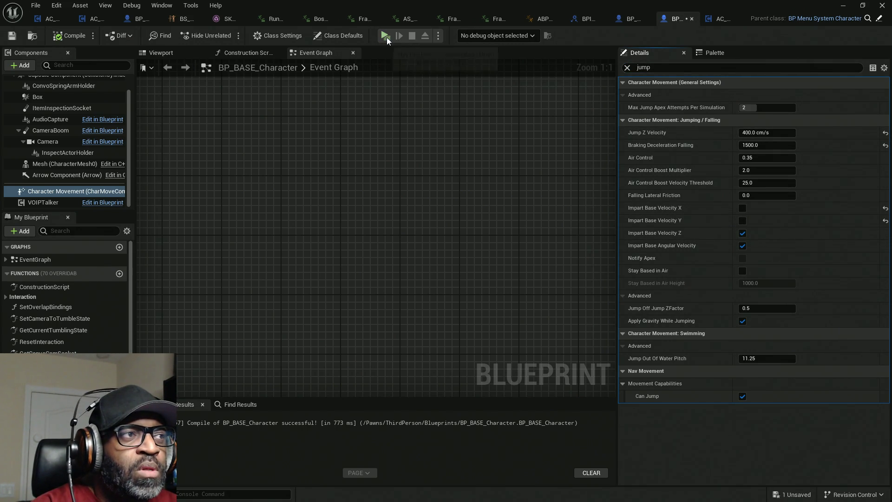
# Playtest running forward and jumping with the new settings, then end the session
pyautogui.click(385, 36)
pyautogui.press('w')
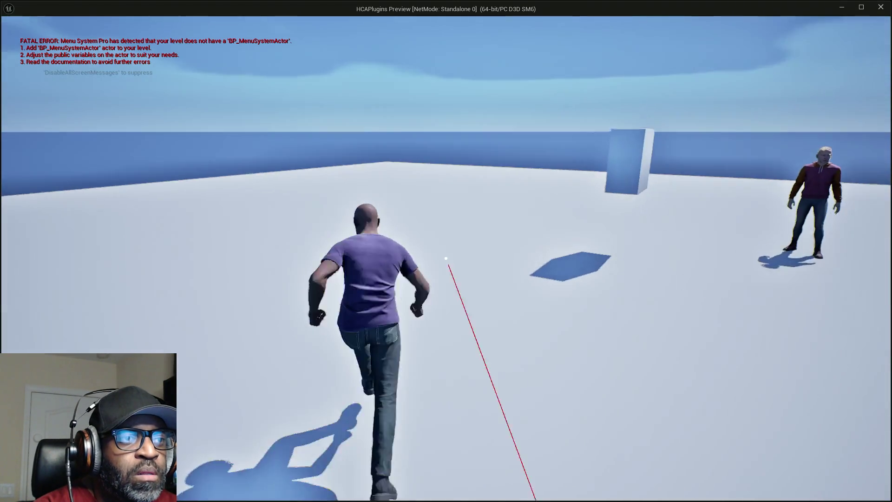
pyautogui.press('space')
pyautogui.press('space')
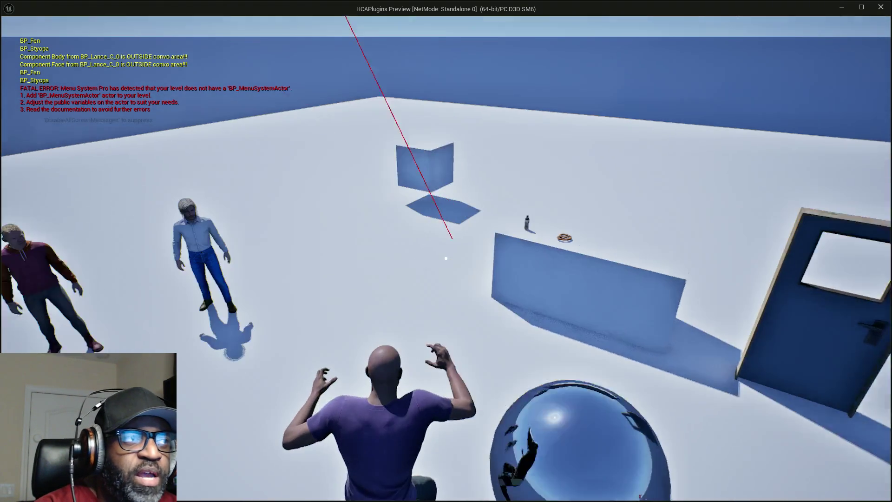
pyautogui.press('Escape')
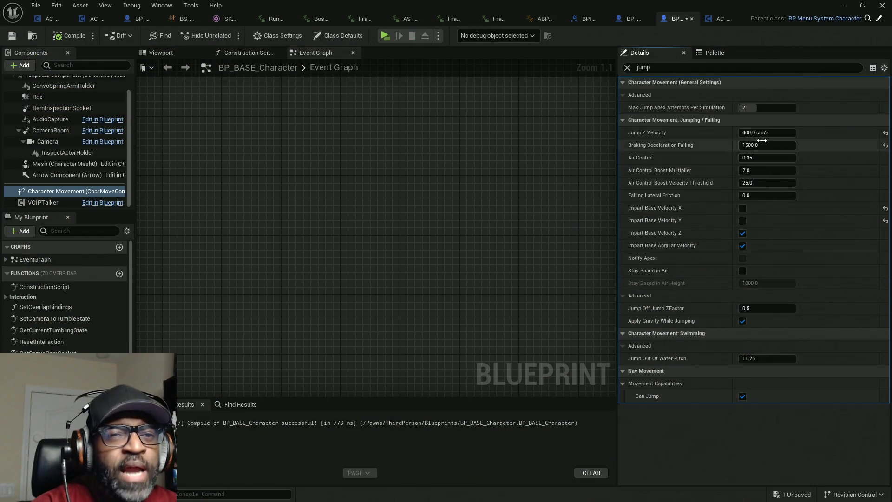
# Re-enable Impart Base Velocity X and Y so all four Impart Base options are on
pyautogui.click(743, 208)
pyautogui.click(743, 221)
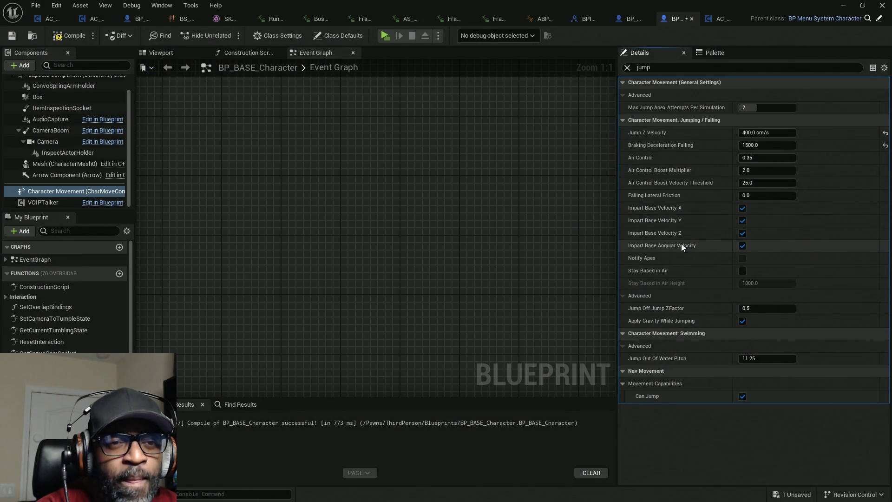
pyautogui.moveTo(681, 246)
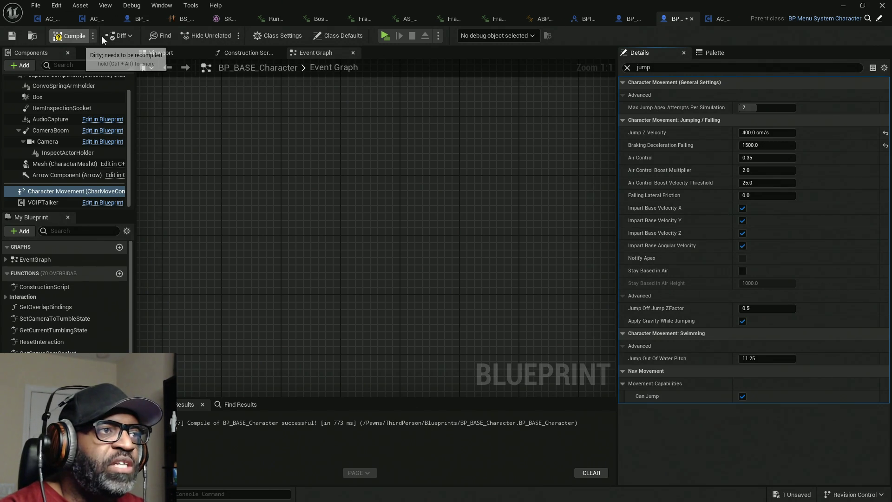
# In ABP_Manny, navigate AnimGraph > Main States > Jump and open the MM_Jump animation asset
pyautogui.click(536, 21)
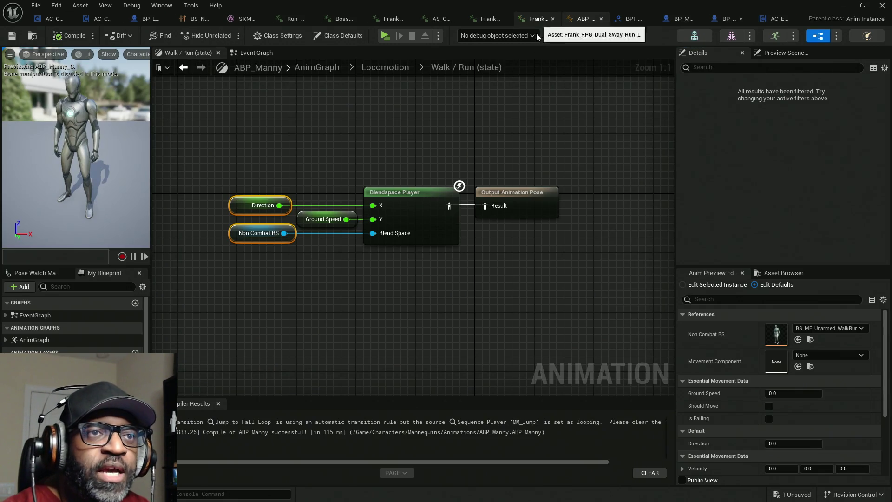
pyautogui.click(374, 69)
pyautogui.click(317, 67)
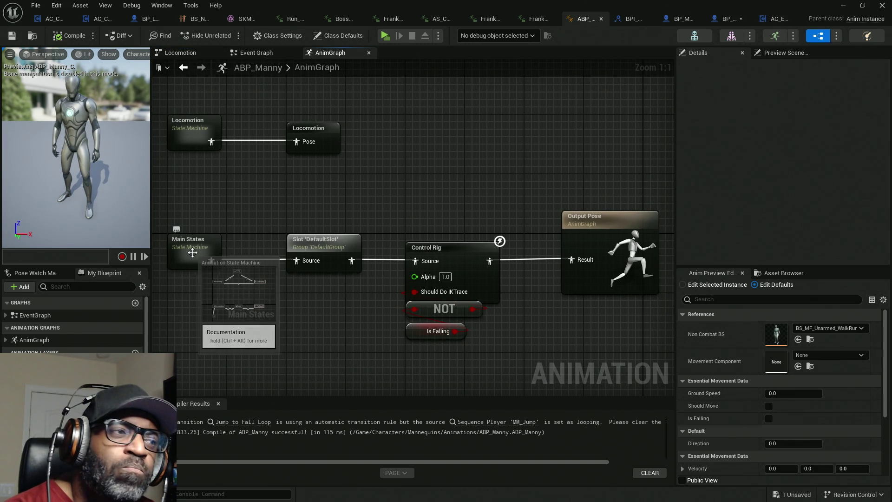
pyautogui.doubleClick(193, 256)
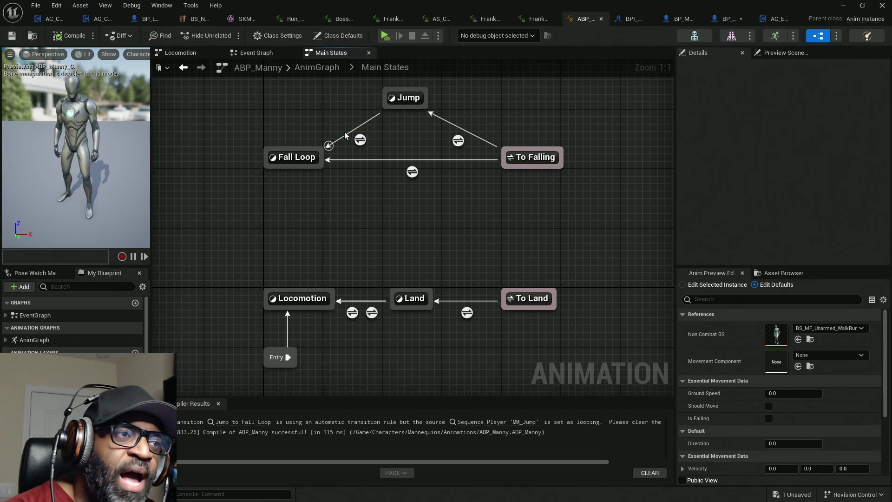
pyautogui.doubleClick(407, 98)
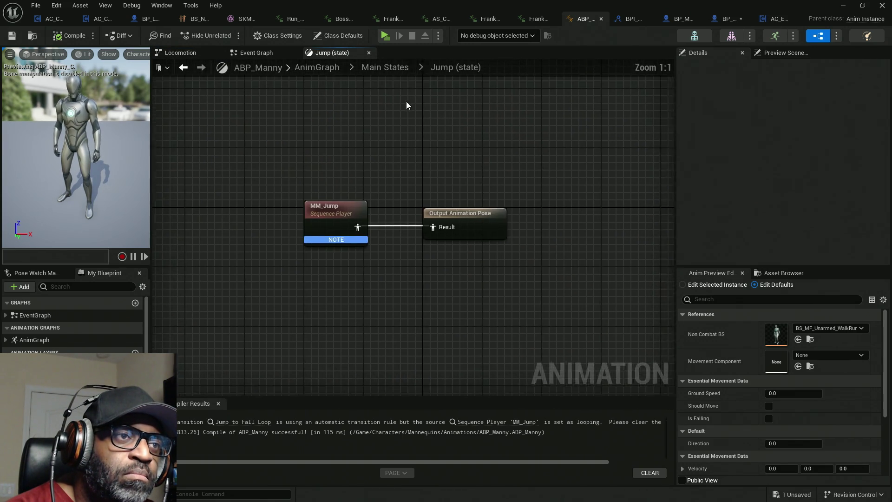
pyautogui.click(342, 221)
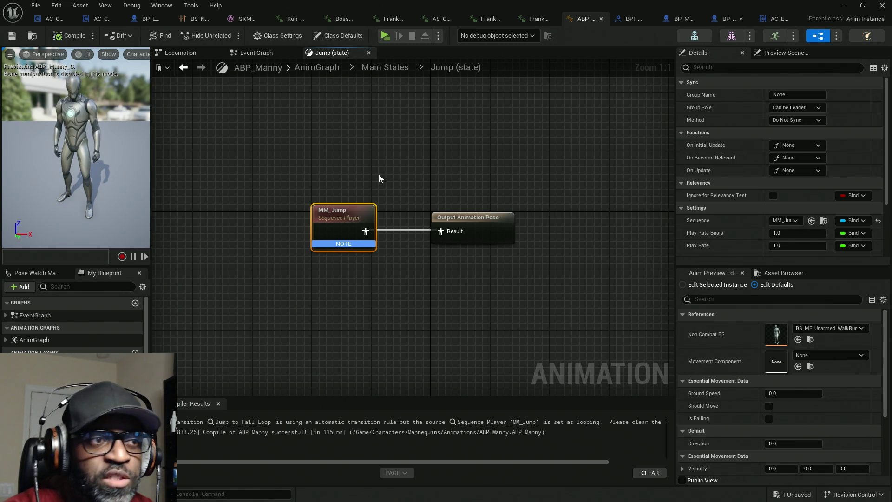
pyautogui.scroll(-4, 740, 241)
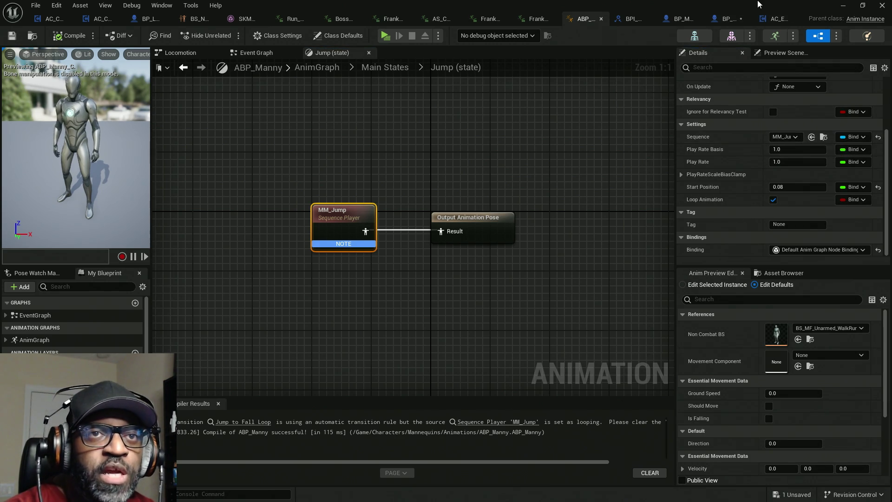
pyautogui.click(811, 137)
pyautogui.doubleClick(687, 107)
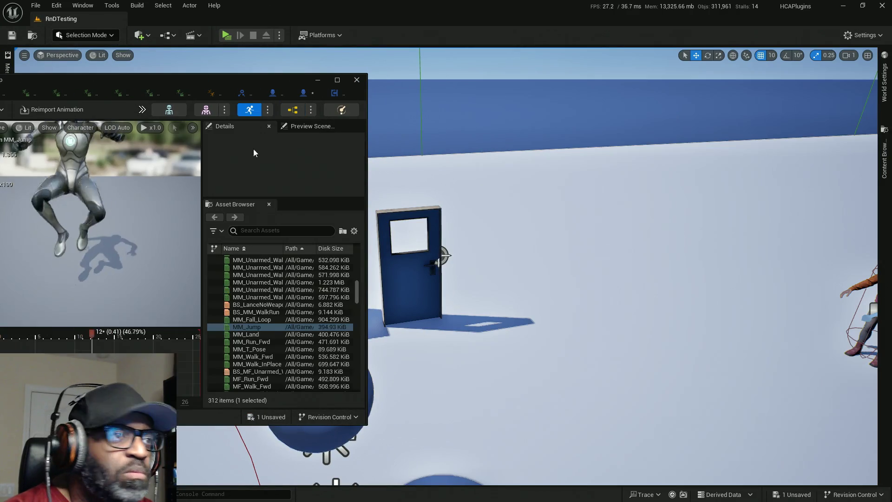
# Maximize the MM_Jump editor, review its Asset Details, and save all with Ctrl+Shift+S
pyautogui.moveTo(181, 82)
pyautogui.mouseDown()
pyautogui.moveTo(524, 25)
pyautogui.moveTo(524, 4)
pyautogui.mouseUp()
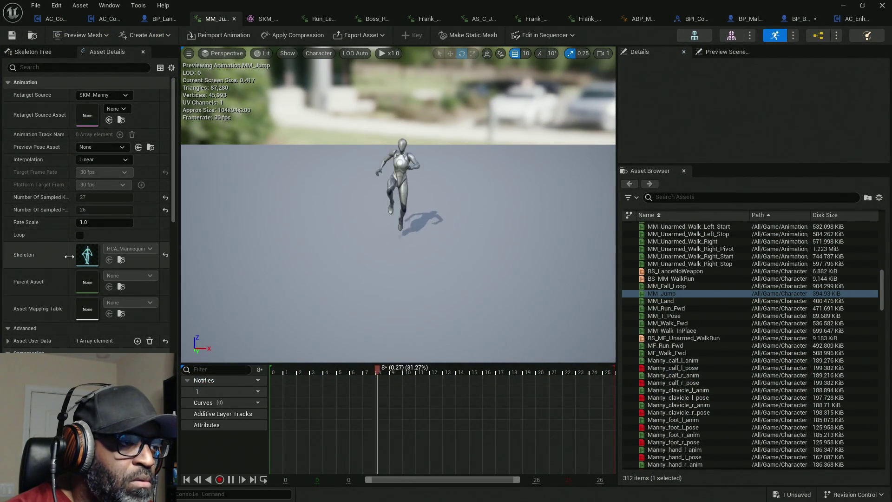
pyautogui.scroll(-3, 46, 279)
pyautogui.scroll(-4, 51, 302)
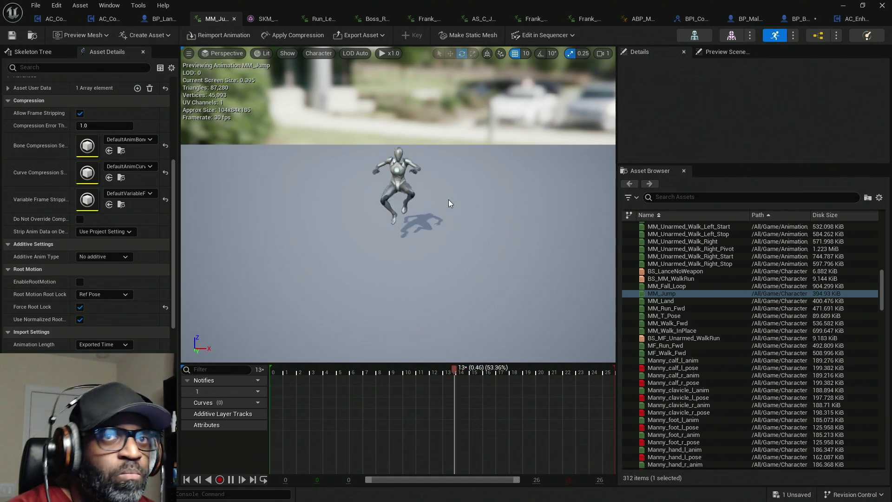
pyautogui.hotkey('ctrl', 'shift', 's')
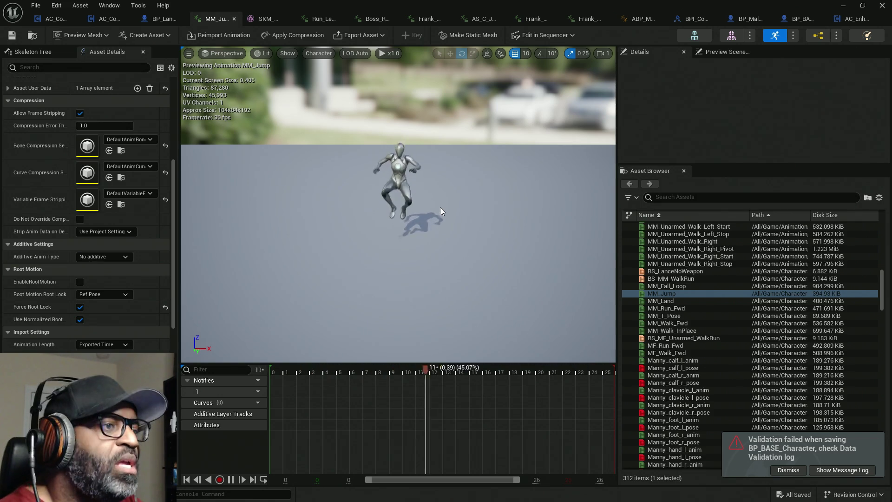
# Turn off Loop Animation for MM_Jump in ABP_Manny's Jump state, then compile and save
pyautogui.click(644, 19)
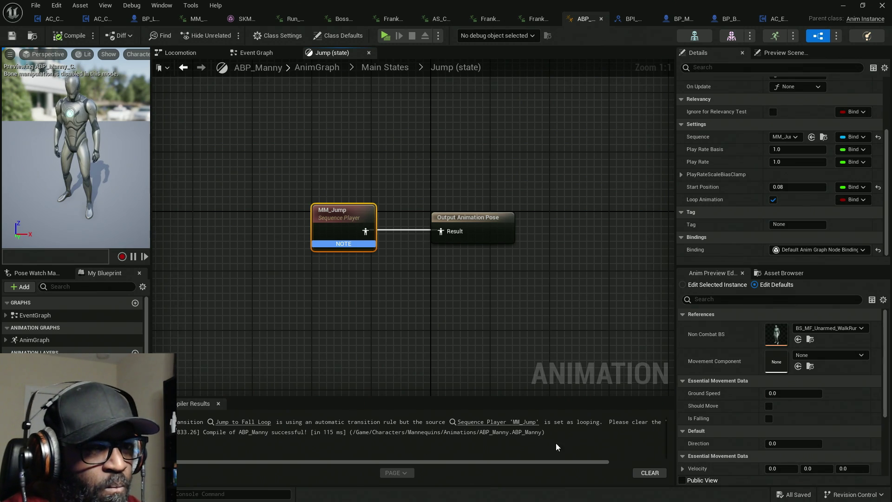
pyautogui.click(773, 199)
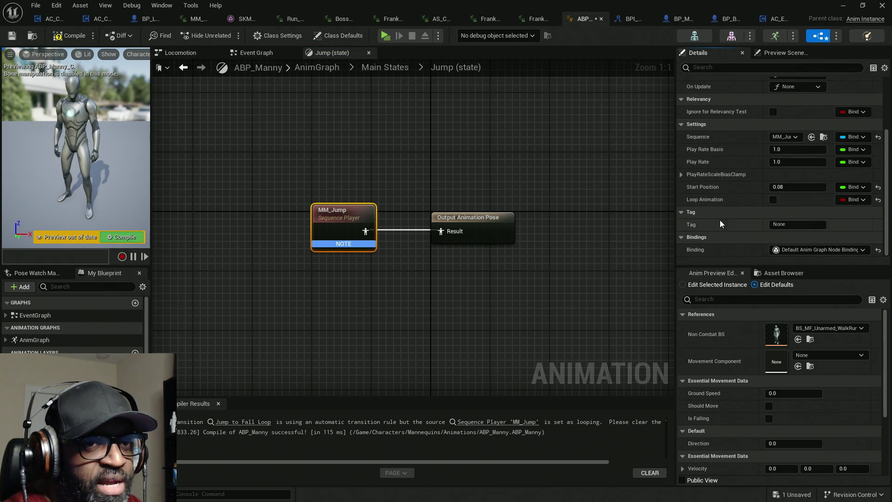
pyautogui.click(70, 35)
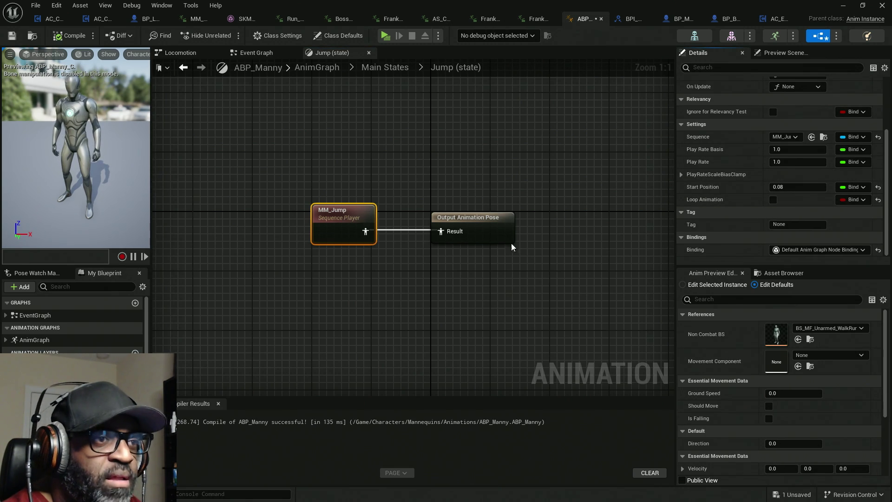
pyautogui.hotkey('ctrl', 's')
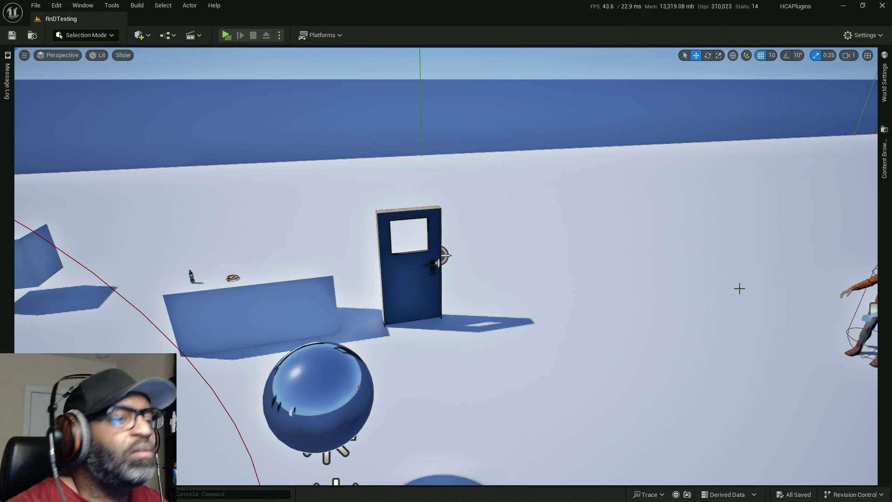
# Look around the level, then return to the editor and bring up the AC_EnhancedInput event graph
pyautogui.moveTo(503, 336); pyautogui.dragTo(418, 288)
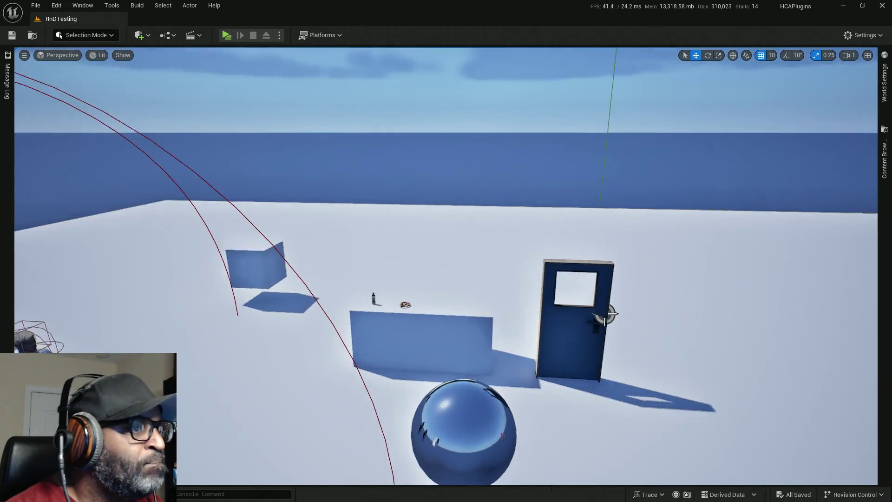
pyautogui.moveTo(483, 353); pyautogui.dragTo(521, 363)
pyautogui.moveTo(466, 371)
pyautogui.mouseDown()
pyautogui.moveTo(604, 368)
pyautogui.moveTo(518, 367)
pyautogui.mouseUp()
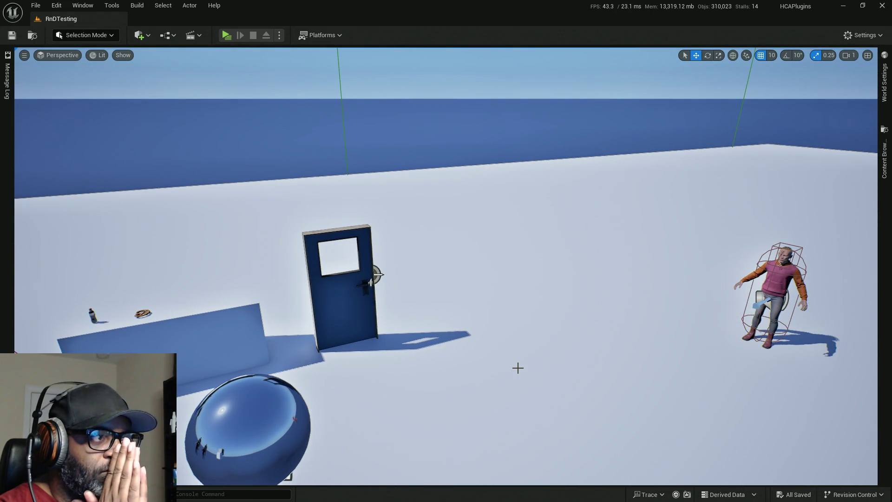
pyautogui.hotkey('alt', 'Tab')
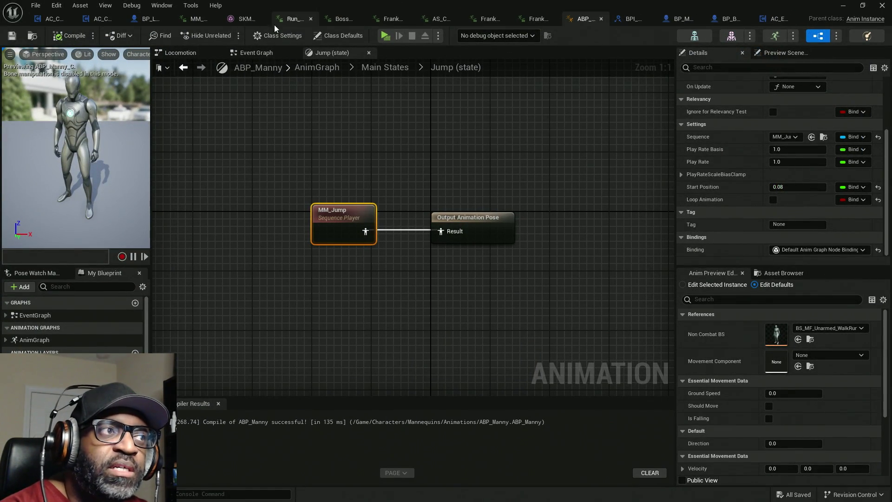
pyautogui.click(776, 19)
# Delete the leftover Delay node and its wires
pyautogui.click(457, 304)
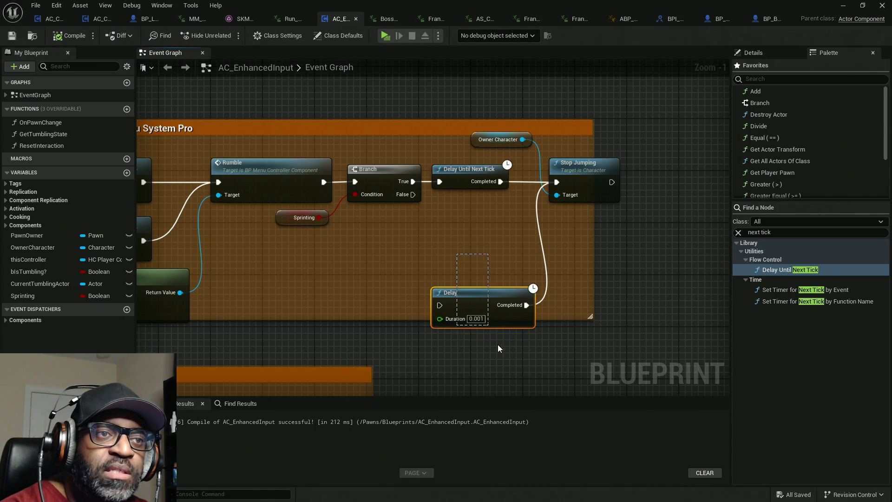
pyautogui.press('Delete')
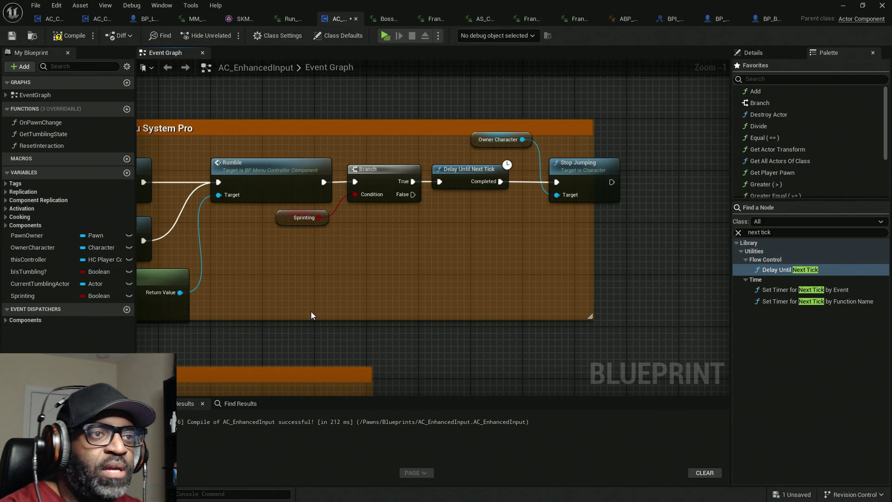
pyautogui.scroll(-3, 311, 315)
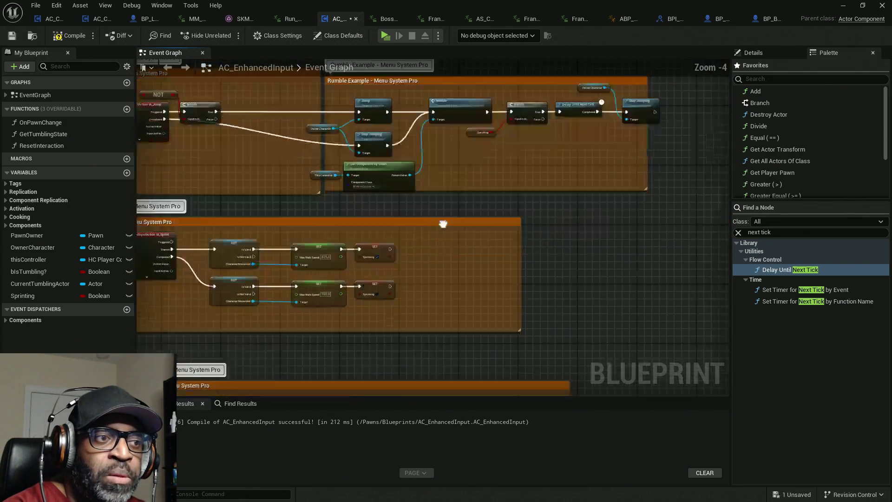
# Move both SET Sprinting nodes further right, then compile and save AC_EnhancedInput
pyautogui.moveTo(443, 223); pyautogui.dragTo(505, 171)
pyautogui.scroll(2, 219, 220)
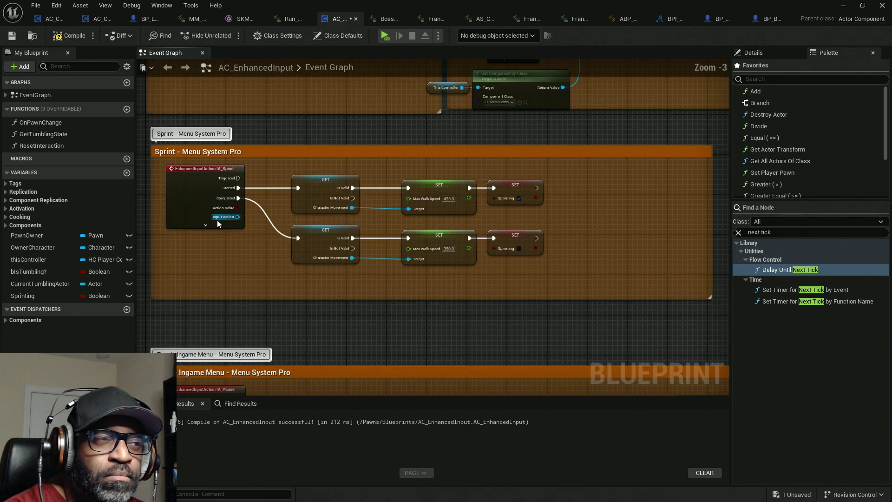
pyautogui.moveTo(306, 185)
pyautogui.mouseDown()
pyautogui.moveTo(362, 272)
pyautogui.moveTo(378, 200)
pyautogui.mouseUp()
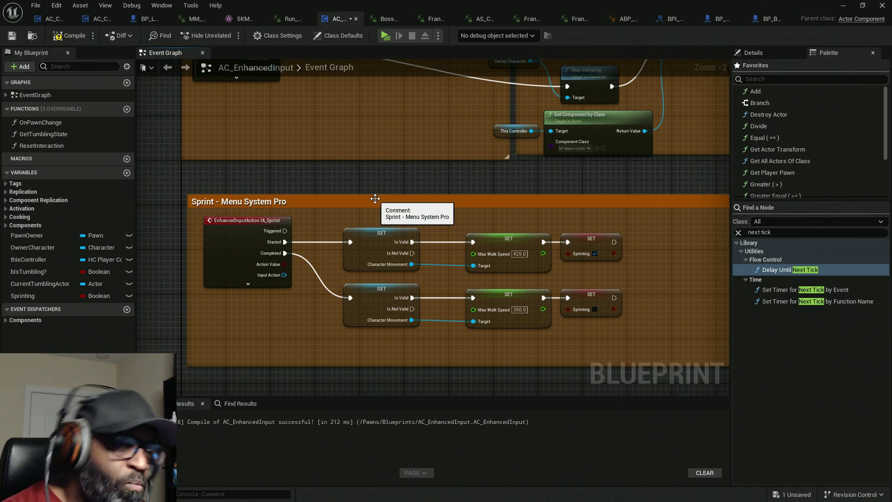
pyautogui.moveTo(573, 194)
pyautogui.mouseDown()
pyautogui.moveTo(425, 251)
pyautogui.moveTo(417, 160)
pyautogui.mouseUp()
pyautogui.moveTo(460, 270)
pyautogui.mouseDown()
pyautogui.moveTo(382, 204)
pyautogui.moveTo(585, 213)
pyautogui.moveTo(424, 214)
pyautogui.mouseUp()
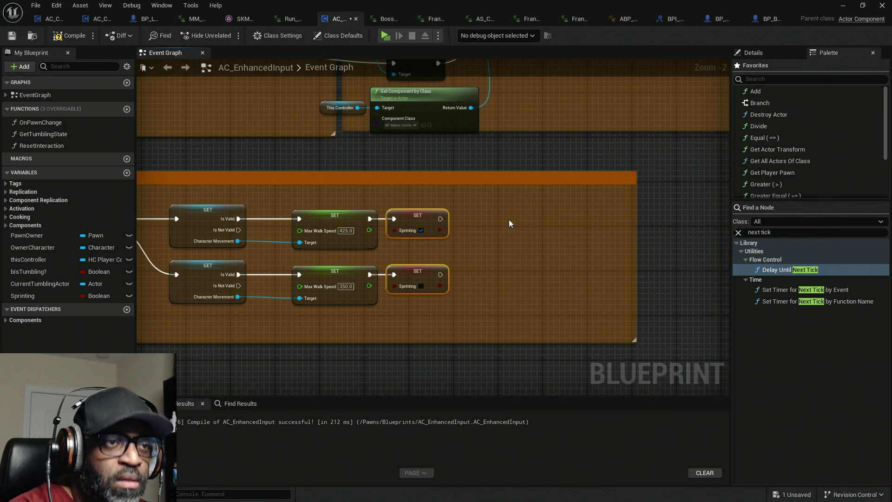
pyautogui.moveTo(508, 220); pyautogui.dragTo(498, 286)
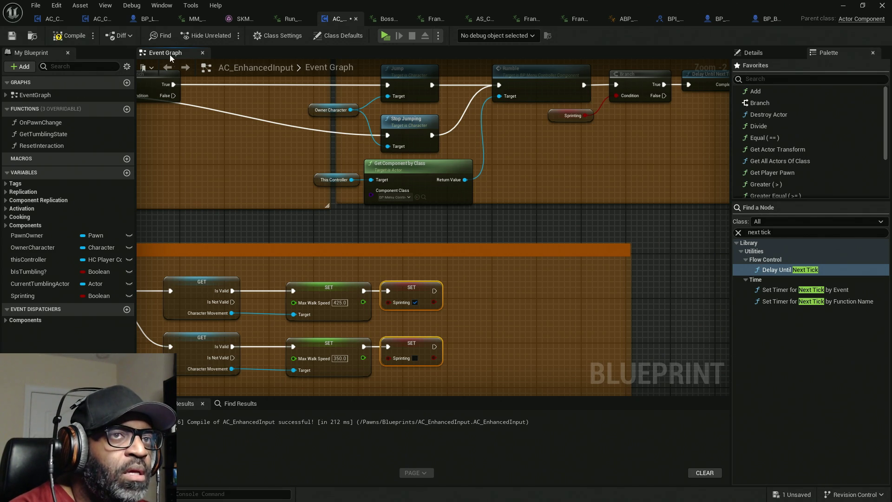
pyautogui.click(69, 36)
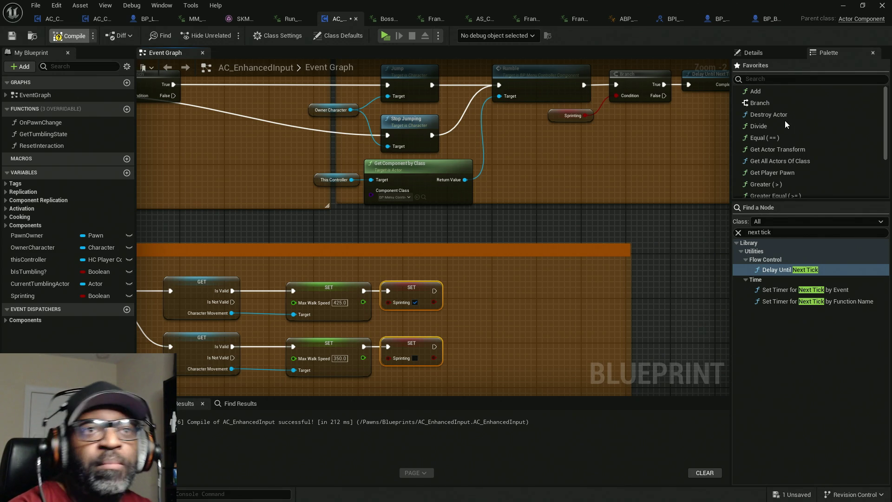
pyautogui.hotkey('ctrl', 's')
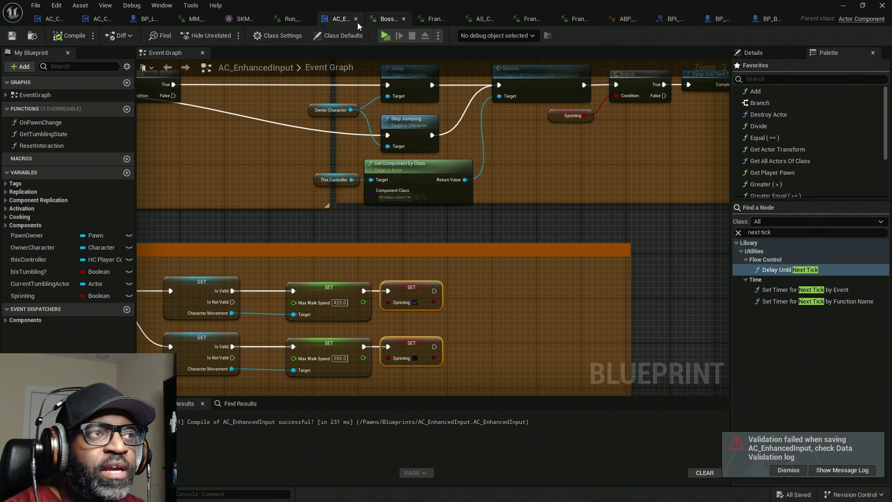
# Set BP_BASE_Character's Jump Z Velocity to 1 (100 cm/s) and recompile
pyautogui.click(770, 19)
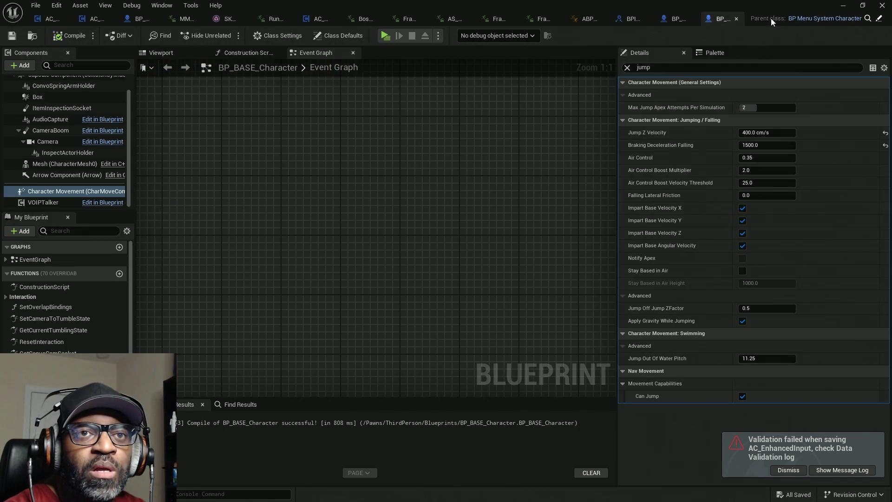
pyautogui.click(776, 133)
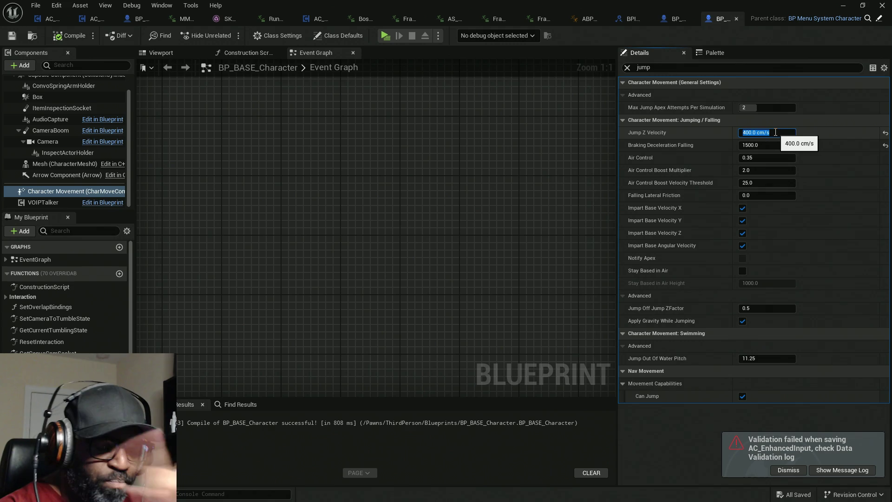
pyautogui.write('1')
pyautogui.press('Return')
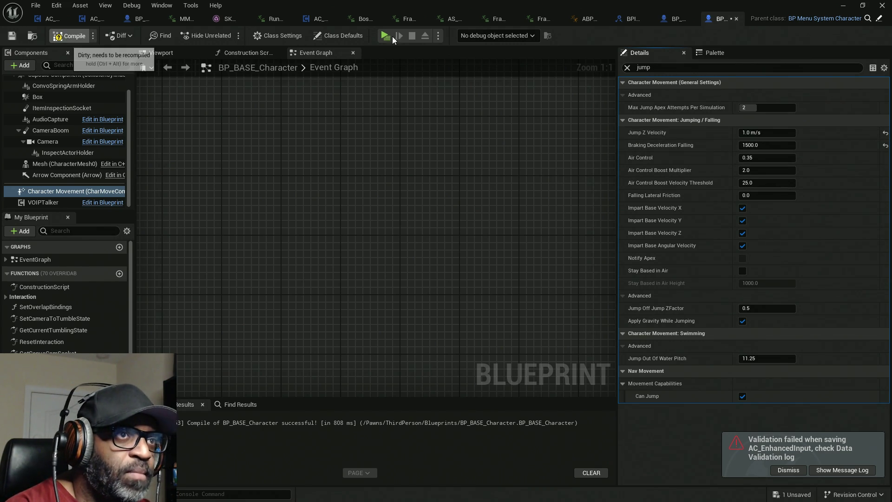
pyautogui.press('F7')
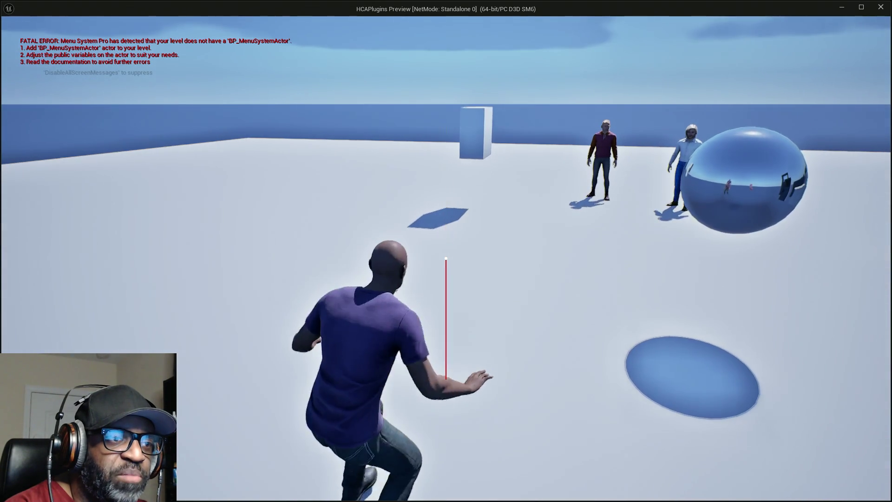
# Run and jump repeatedly in the preview, onto a pillar and the door, then stop playing
pyautogui.press('w')
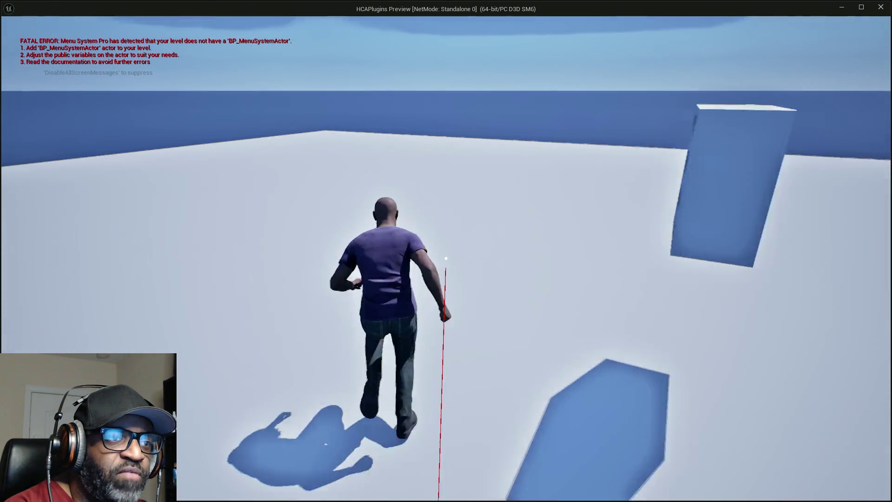
pyautogui.press('space')
pyautogui.press('space')
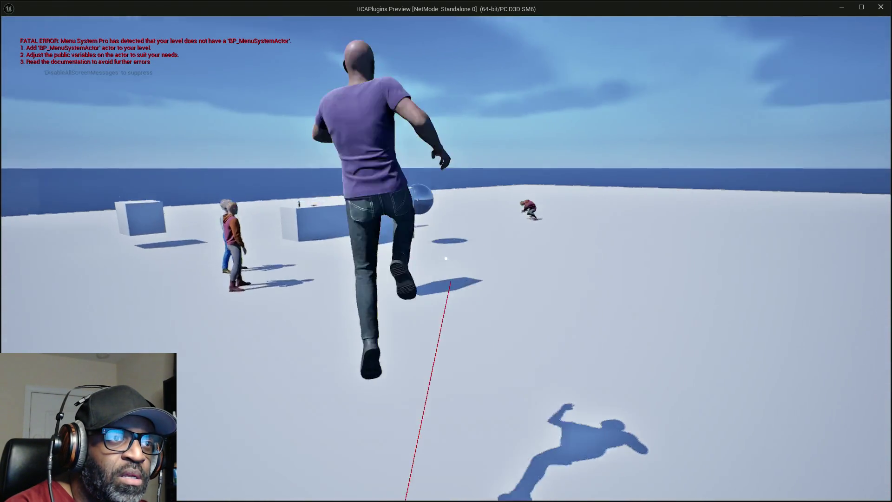
pyautogui.press('space')
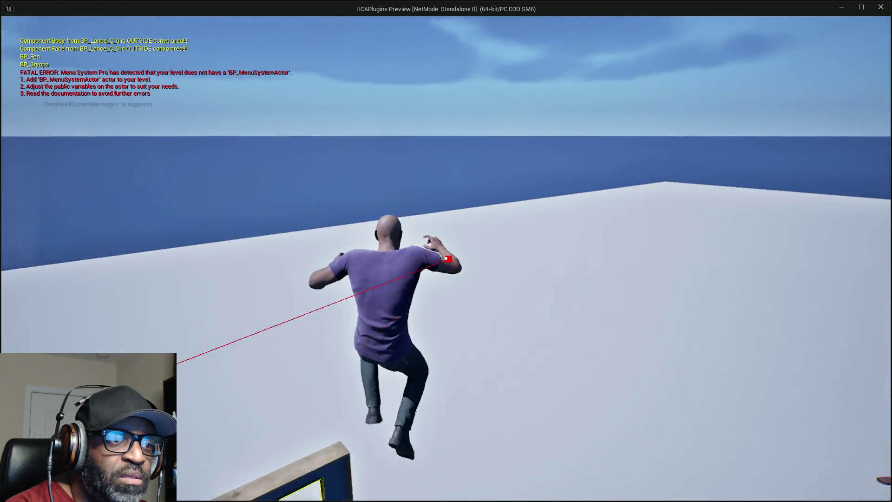
pyautogui.press('space')
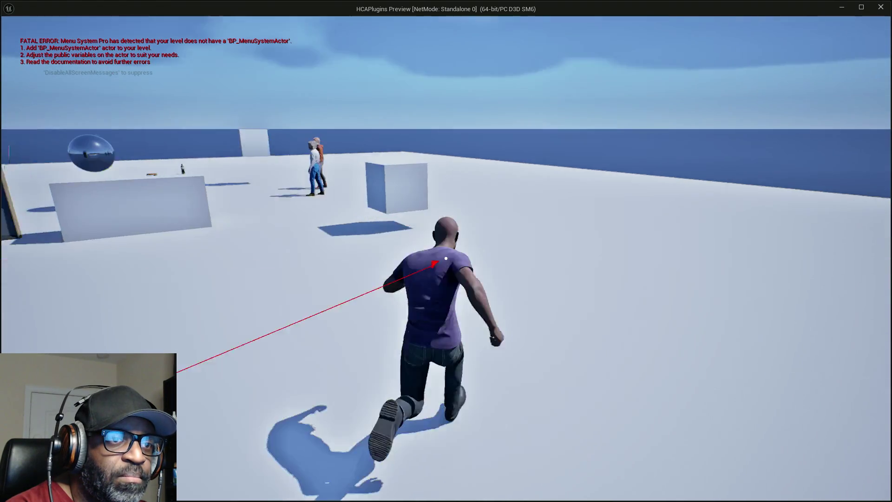
pyautogui.press('space')
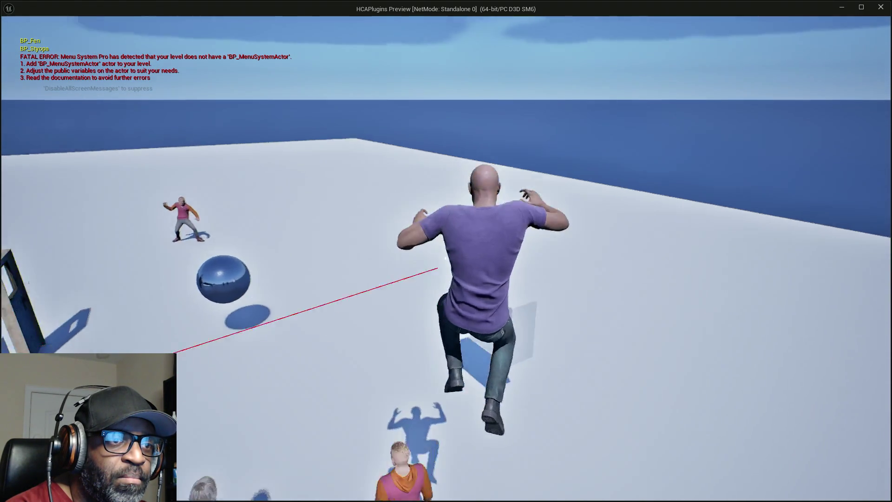
pyautogui.press('space')
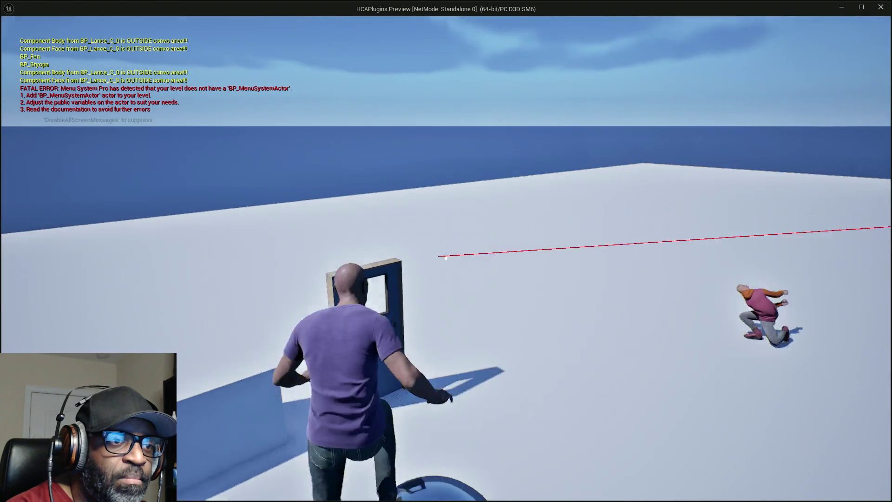
pyautogui.press('space')
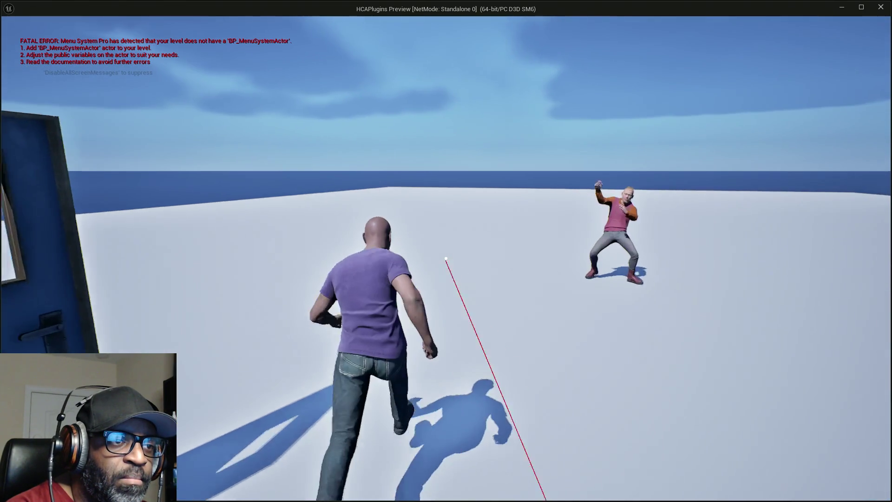
pyautogui.press('space')
pyautogui.press('space')
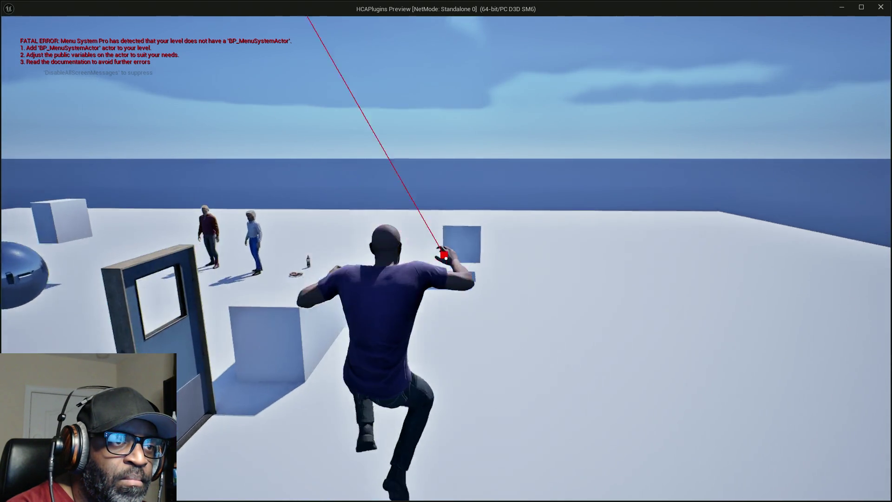
pyautogui.press('space')
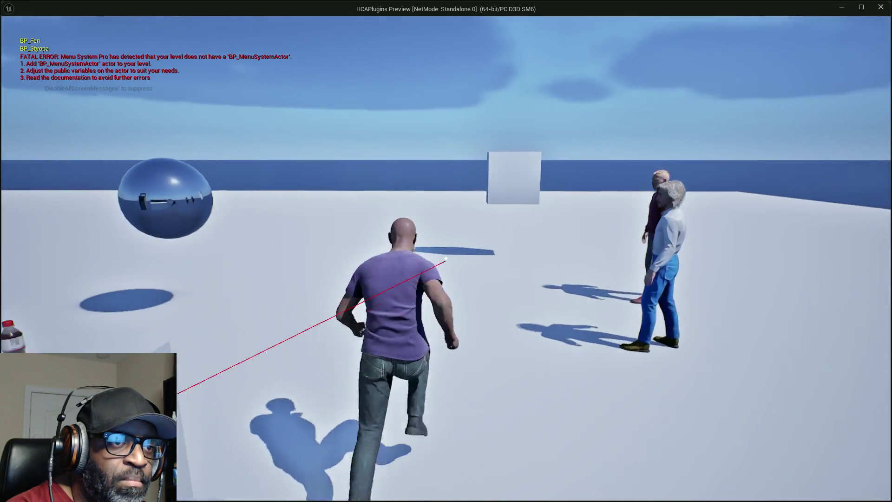
pyautogui.press('space')
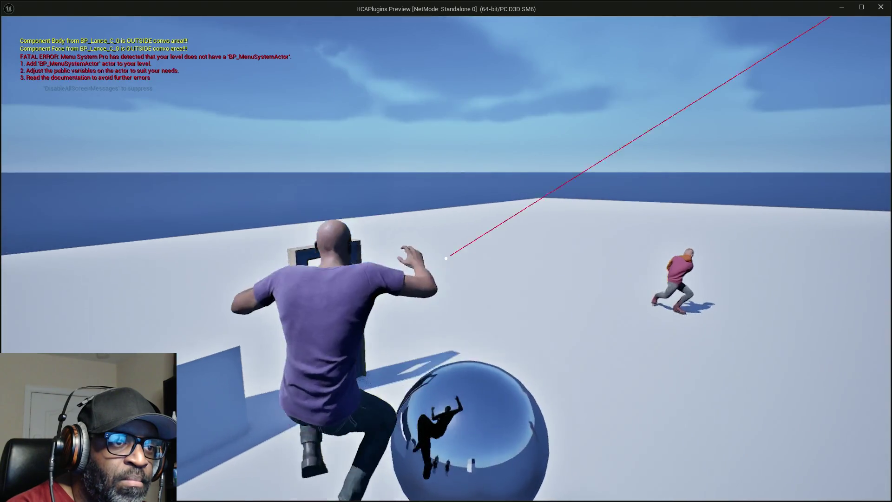
pyautogui.press('space')
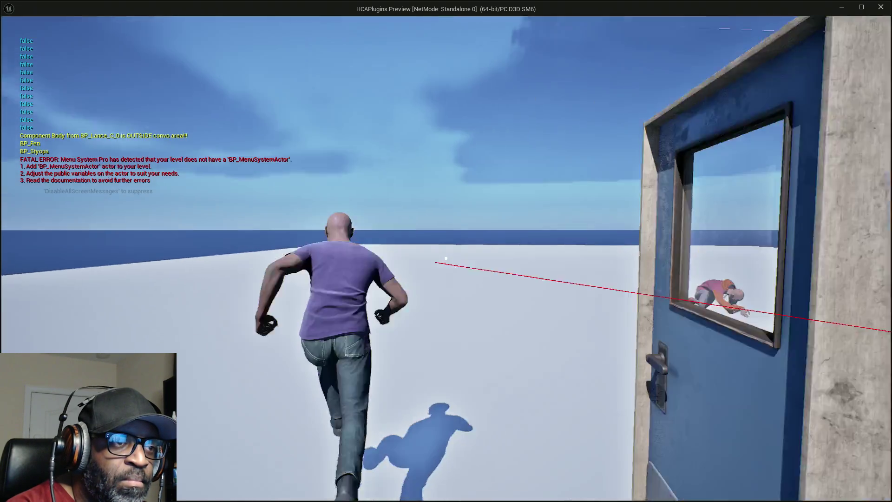
pyautogui.press('space')
pyautogui.press('space')
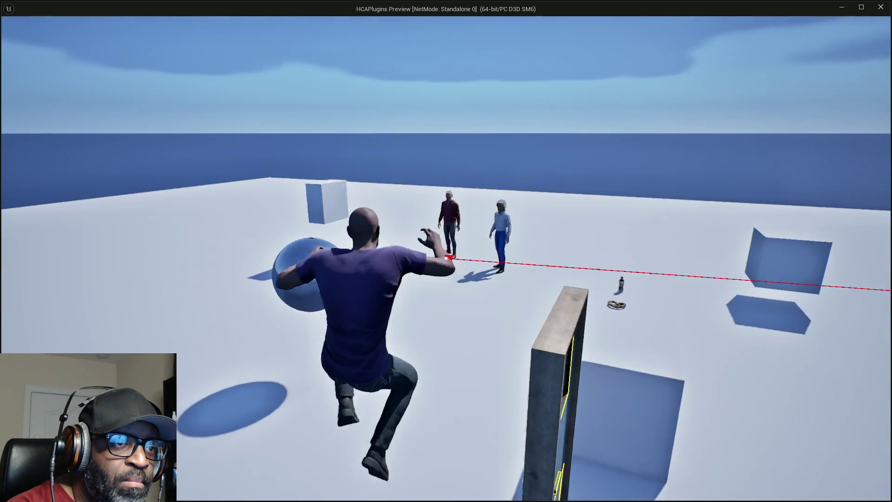
pyautogui.press('space')
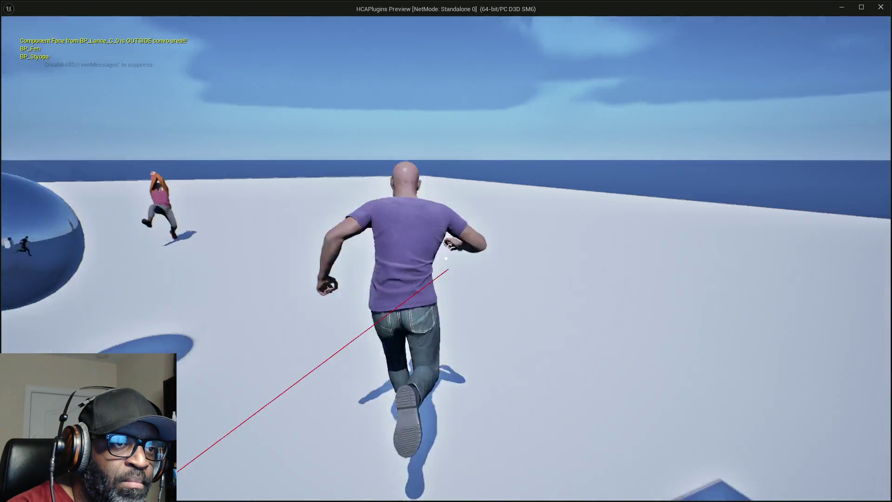
pyautogui.press('space')
pyautogui.press('space')
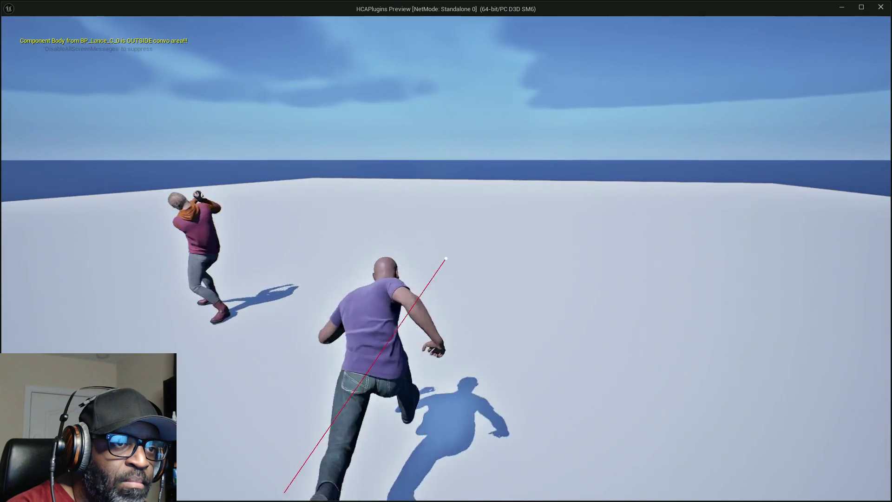
pyautogui.press('space')
pyautogui.press('space')
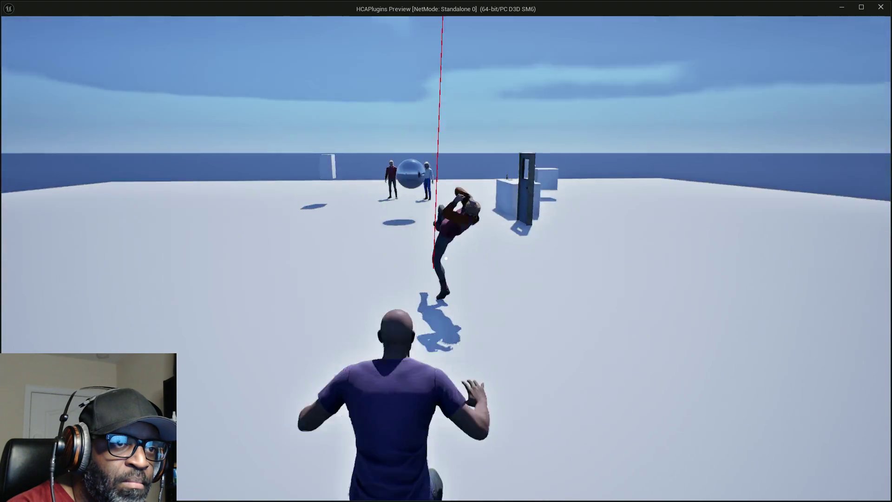
pyautogui.press('space')
pyautogui.press('space')
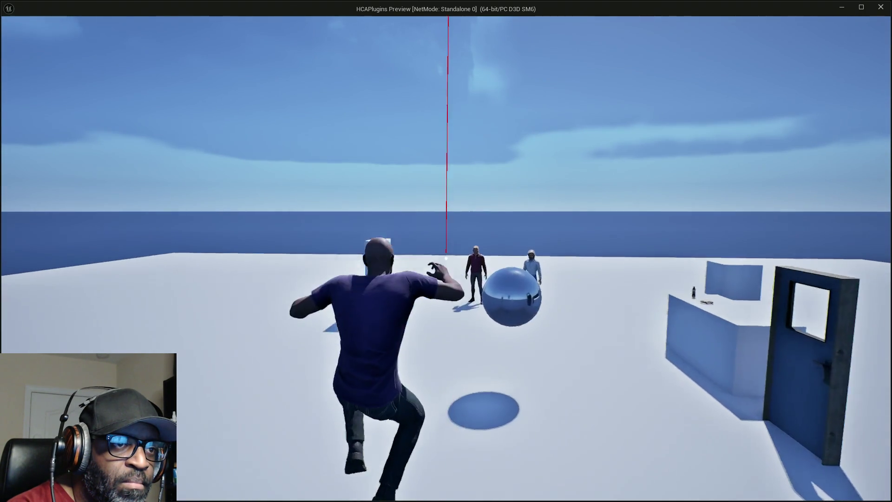
pyautogui.press('space')
pyautogui.press('space')
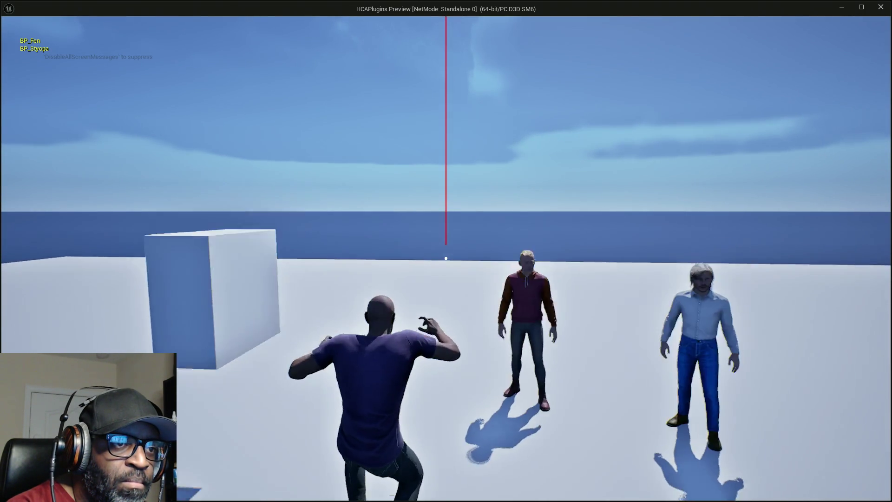
pyautogui.press('space')
pyautogui.press('space')
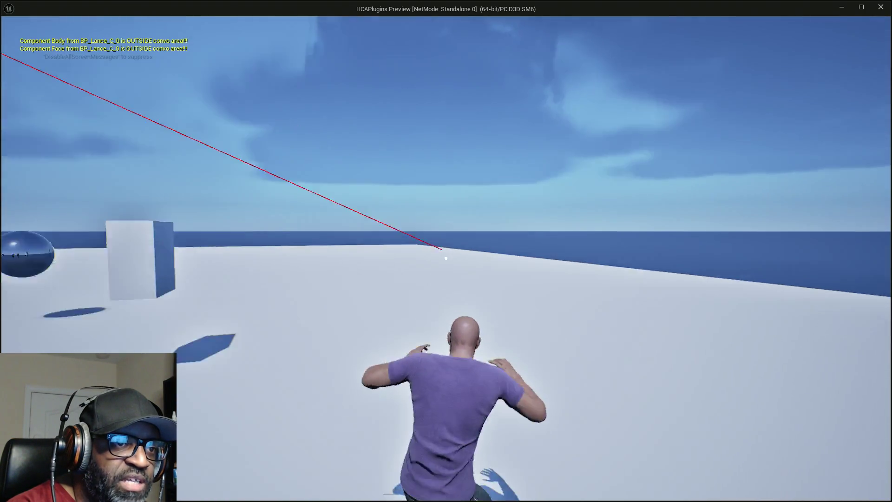
pyautogui.press('space')
pyautogui.press('space')
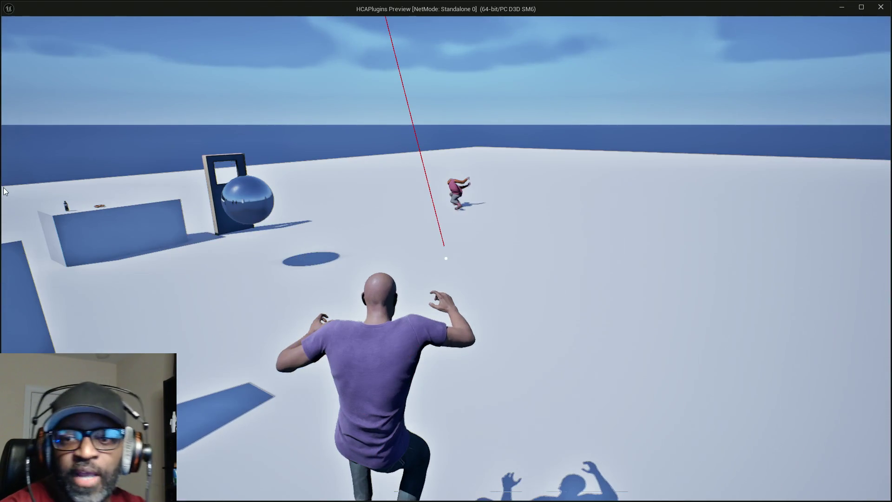
pyautogui.press('Escape')
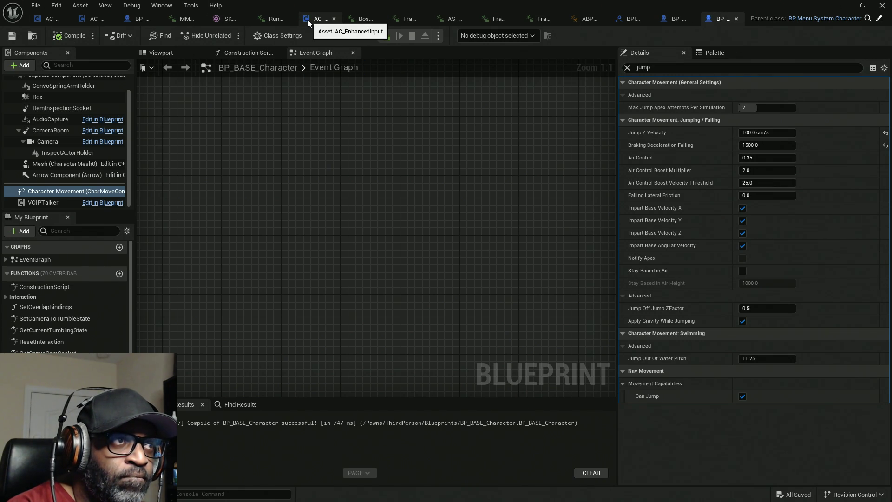
# In AC_EnhancedInput, add and discard a Jump Z Velocity getter, then search 'set jump' from Character Movement
pyautogui.moveTo(308, 20)
pyautogui.mouseDown()
pyautogui.moveTo(169, 18)
pyautogui.moveTo(178, 18)
pyautogui.mouseUp()
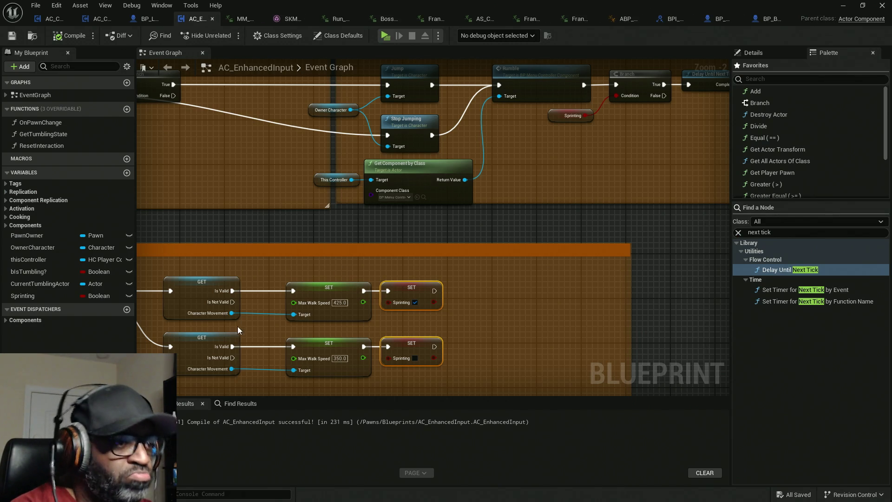
pyautogui.moveTo(232, 312)
pyautogui.mouseDown()
pyautogui.moveTo(438, 330)
pyautogui.moveTo(479, 325)
pyautogui.mouseUp()
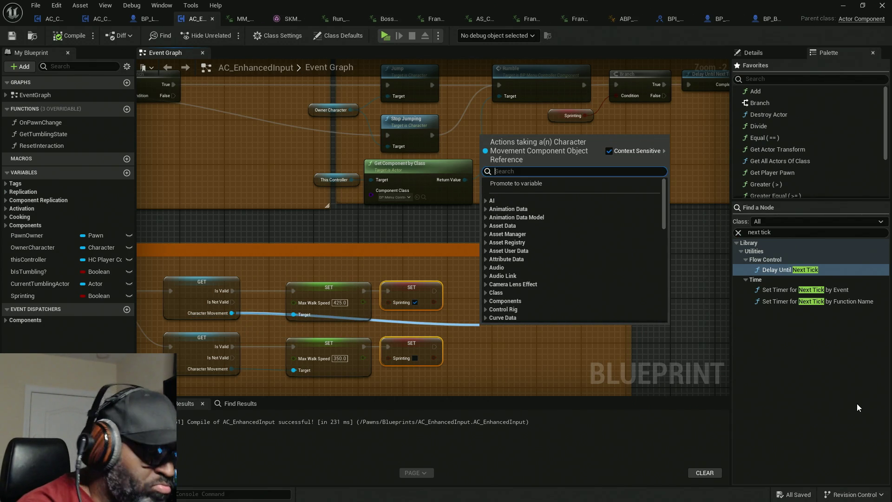
pyautogui.write('jump')
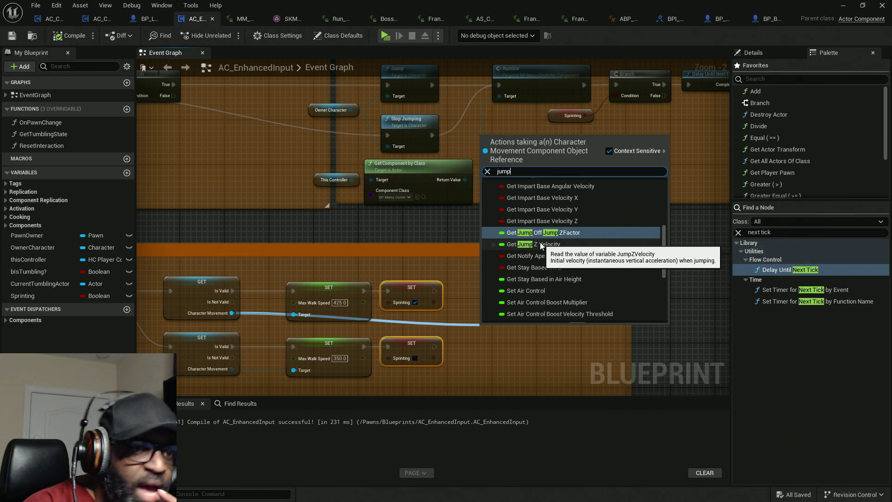
pyautogui.click(540, 245)
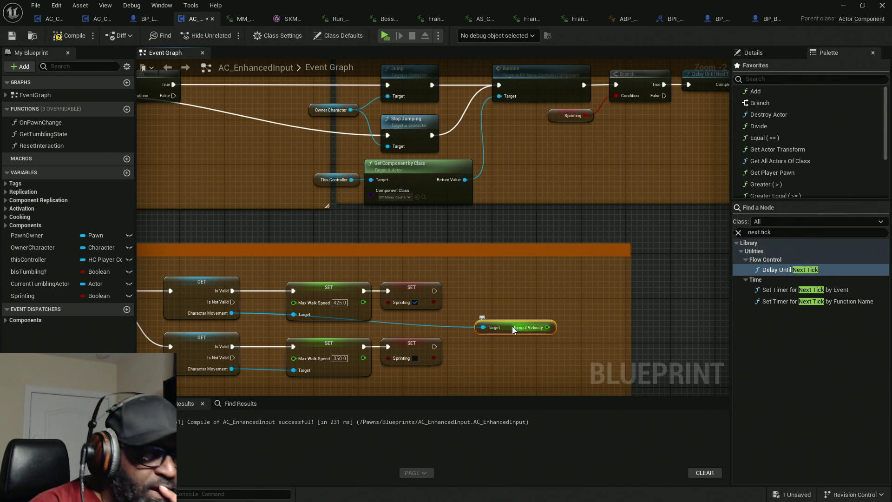
pyautogui.press('Delete')
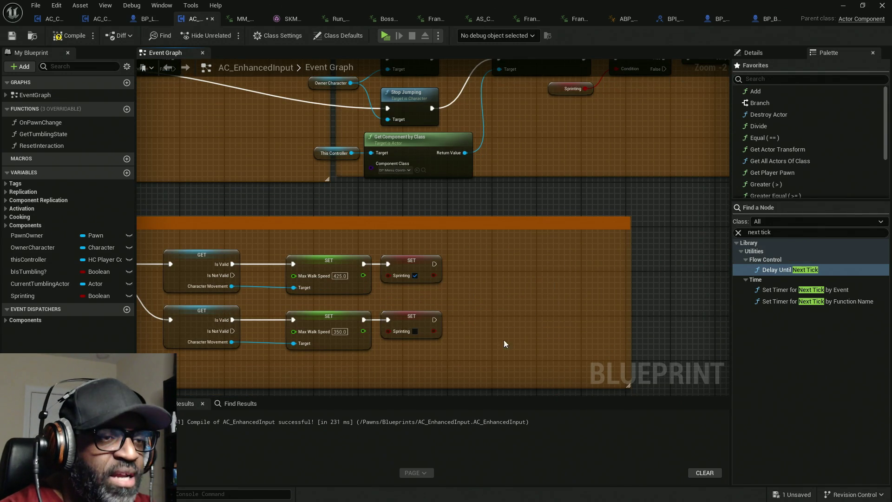
pyautogui.moveTo(231, 286); pyautogui.dragTo(508, 294)
pyautogui.write('set jump')
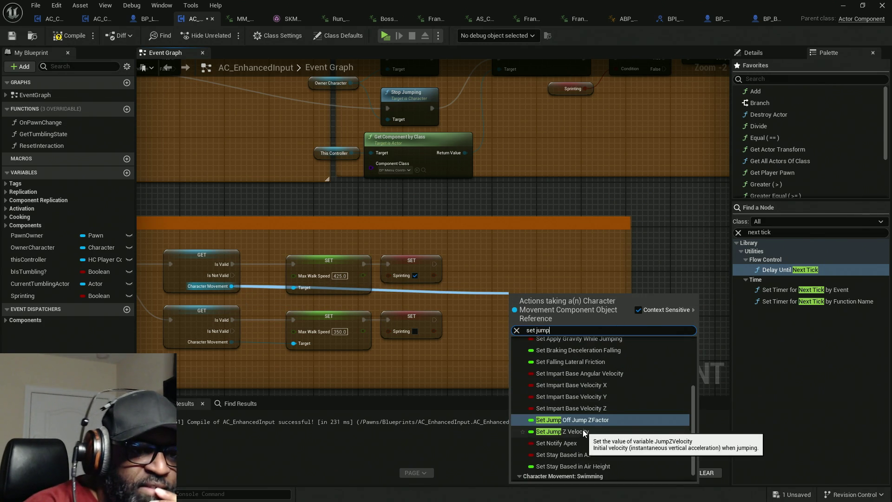
# Add a Set Jump Z Velocity node chained after the upper Sprinting setter
pyautogui.scroll(-1, 583, 429)
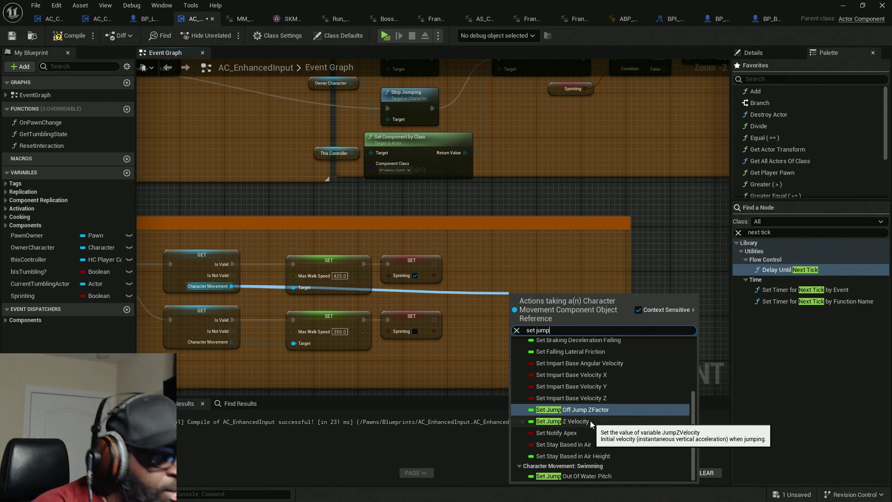
pyautogui.click(590, 420)
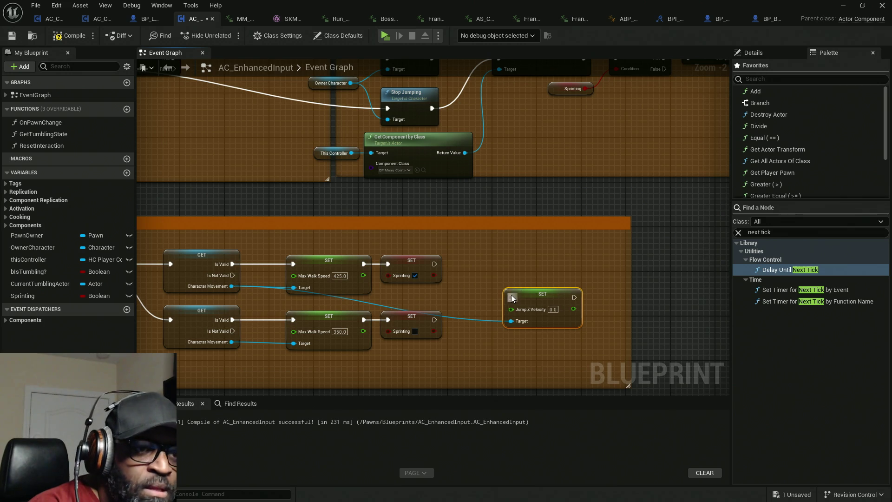
pyautogui.moveTo(511, 296)
pyautogui.mouseDown()
pyautogui.moveTo(436, 257)
pyautogui.moveTo(435, 264)
pyautogui.mouseUp()
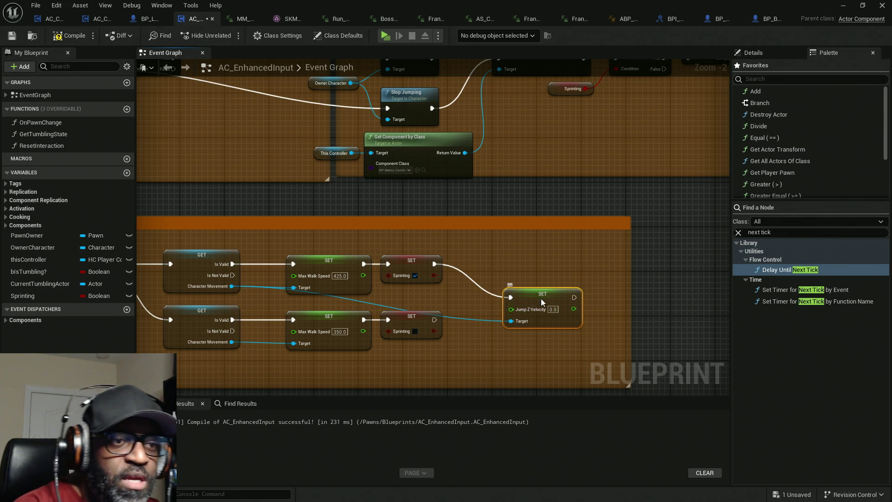
pyautogui.moveTo(541, 298); pyautogui.dragTo(502, 261)
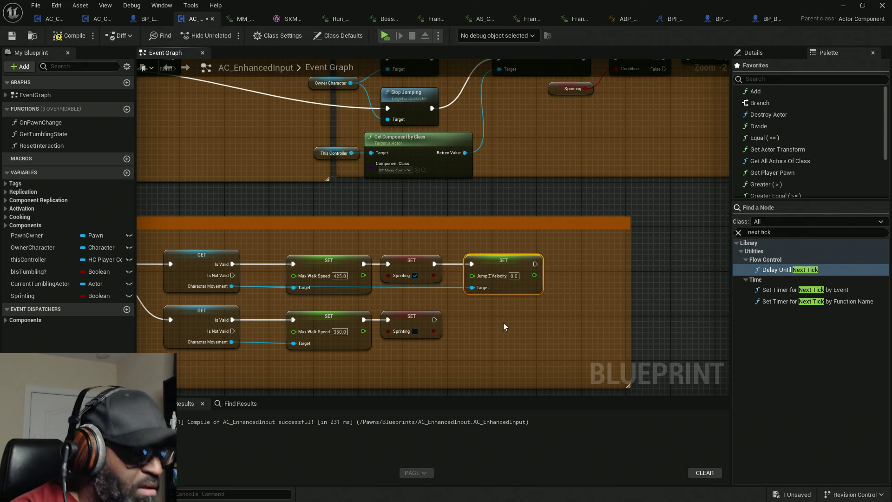
# Duplicate the jump setter for the lower Sprinting branch and wire both Targets to Character Movement
pyautogui.hotkey('ctrl', 'c')
pyautogui.hotkey('ctrl', 'v')
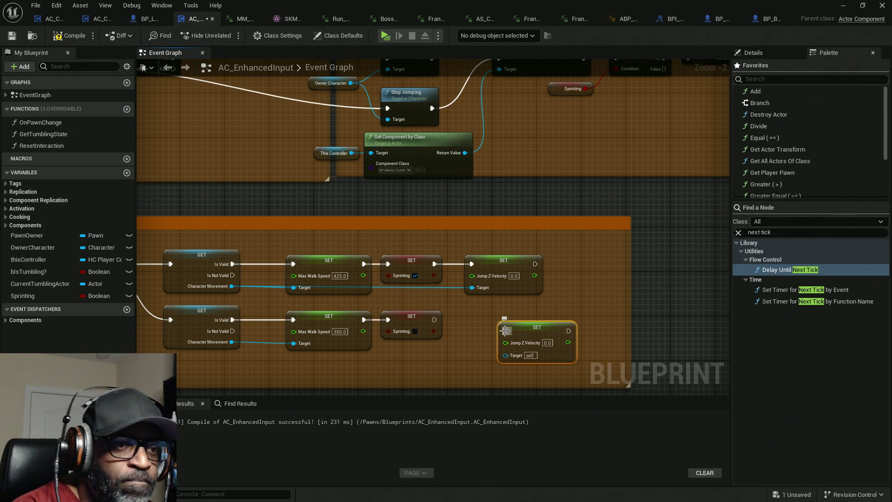
pyautogui.moveTo(505, 330); pyautogui.dragTo(435, 319)
pyautogui.moveTo(551, 333); pyautogui.dragTo(518, 322)
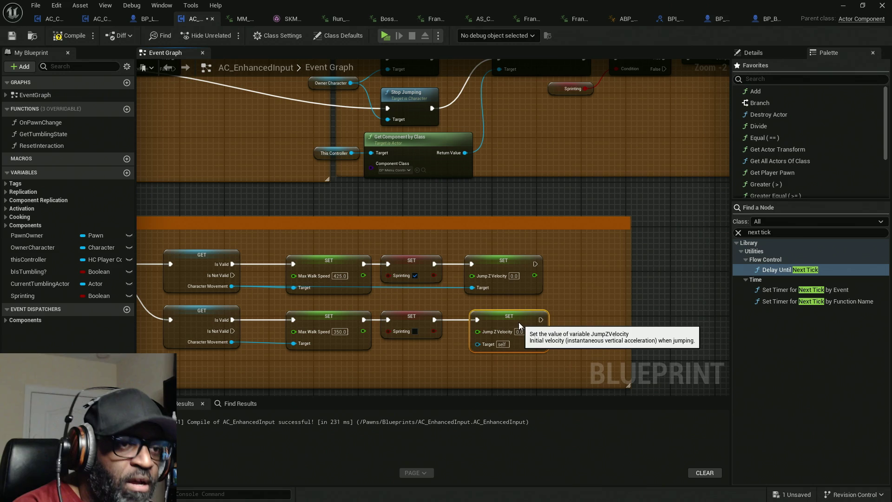
pyautogui.moveTo(472, 287); pyautogui.dragTo(478, 281)
pyautogui.moveTo(472, 344)
pyautogui.mouseDown()
pyautogui.moveTo(218, 352)
pyautogui.moveTo(231, 342)
pyautogui.mouseUp()
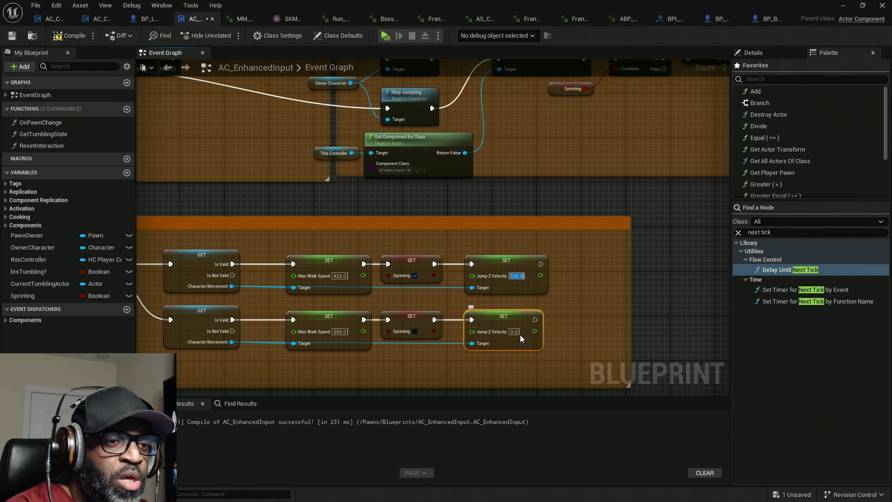
# Reset BP_BASE_Character's Jump Z Velocity, compile, then set it to 5 m/s
pyautogui.click(770, 22)
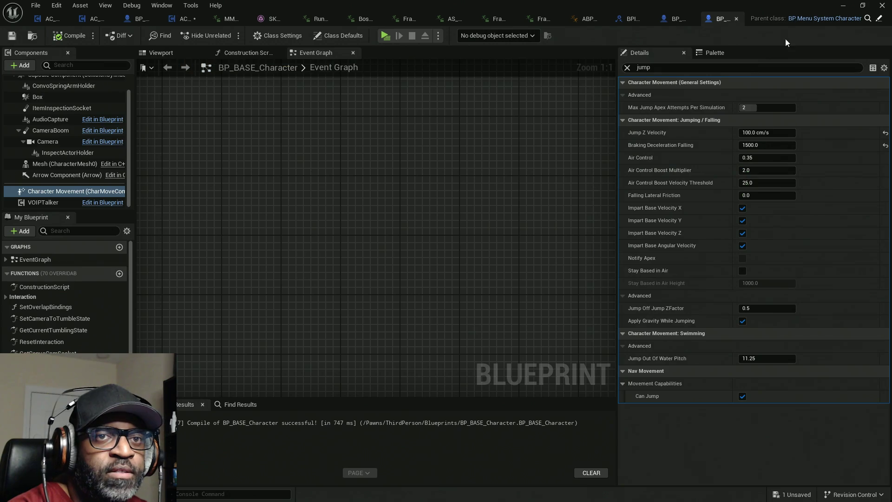
pyautogui.click(886, 133)
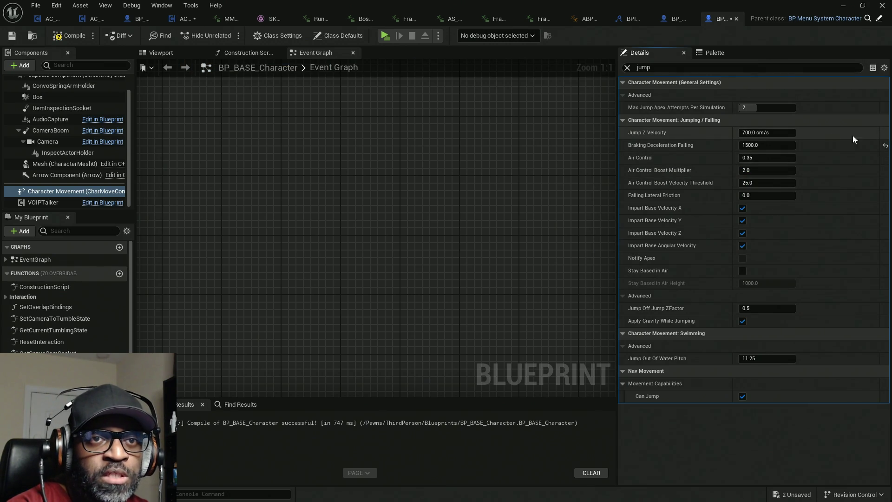
pyautogui.click(68, 38)
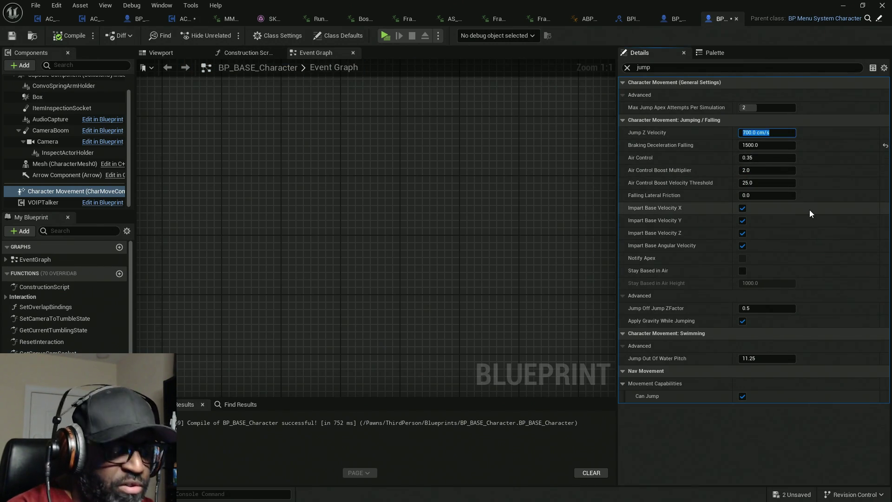
pyautogui.write('5 m/s')
pyautogui.press('Return')
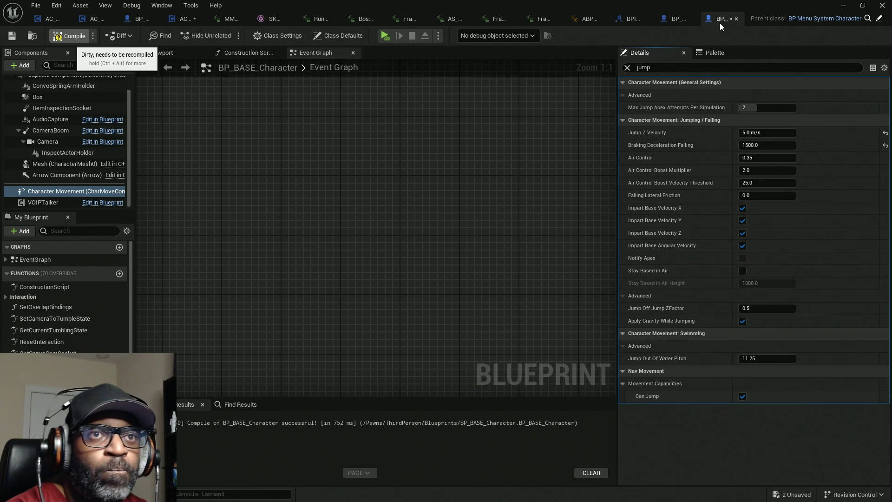
# Set the lower jump setter to 500.0, compile, save all, and launch the game
pyautogui.click(179, 19)
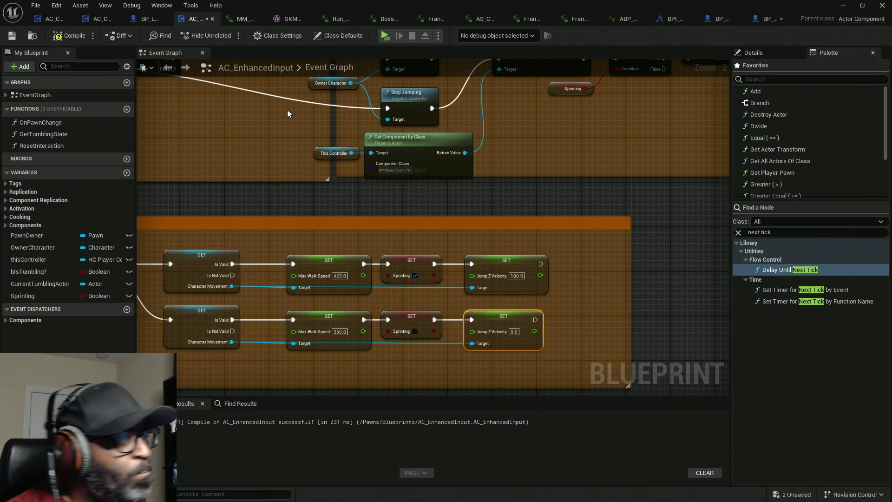
pyautogui.click(517, 334)
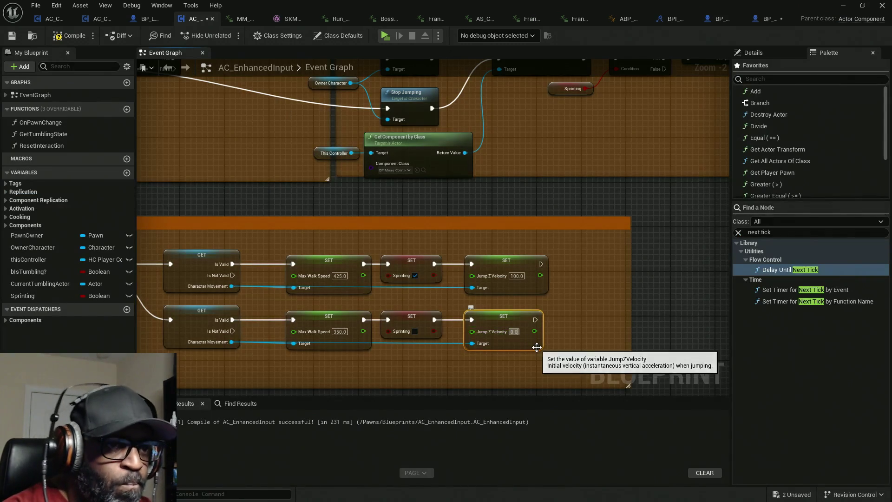
pyautogui.write('500.0')
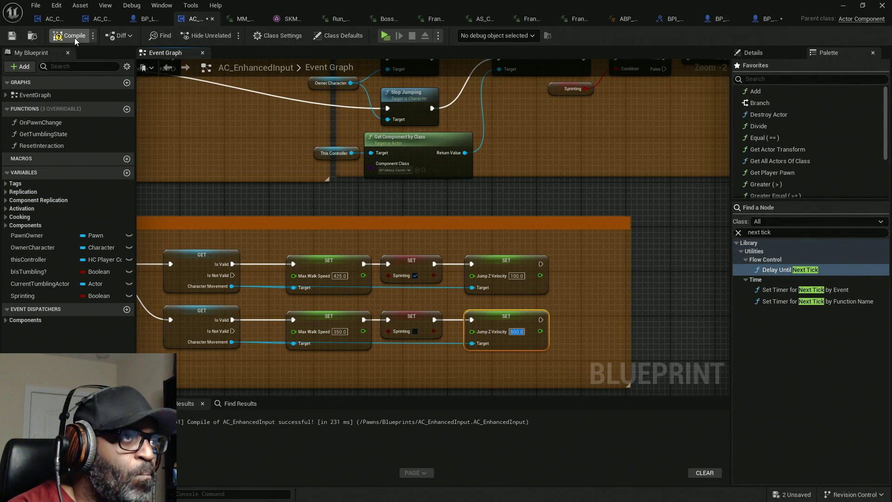
pyautogui.press('F7')
pyautogui.hotkey('ctrl', 'shift', 's')
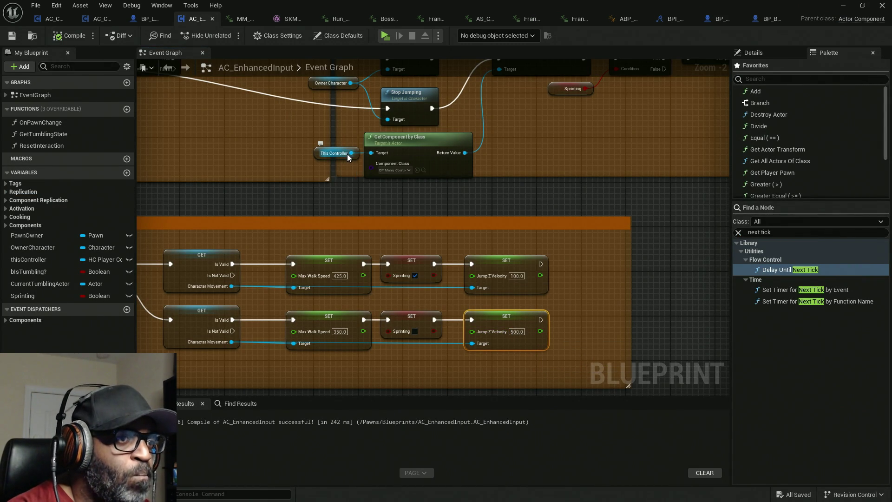
pyautogui.click(388, 38)
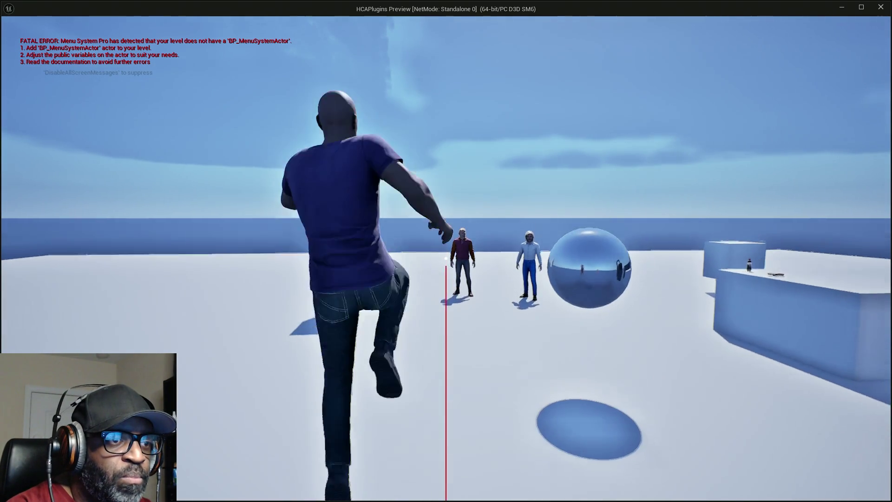
# Make four test jumps in the preview, then close it to return to AC_EnhancedInput
pyautogui.press('space')
pyautogui.press('space')
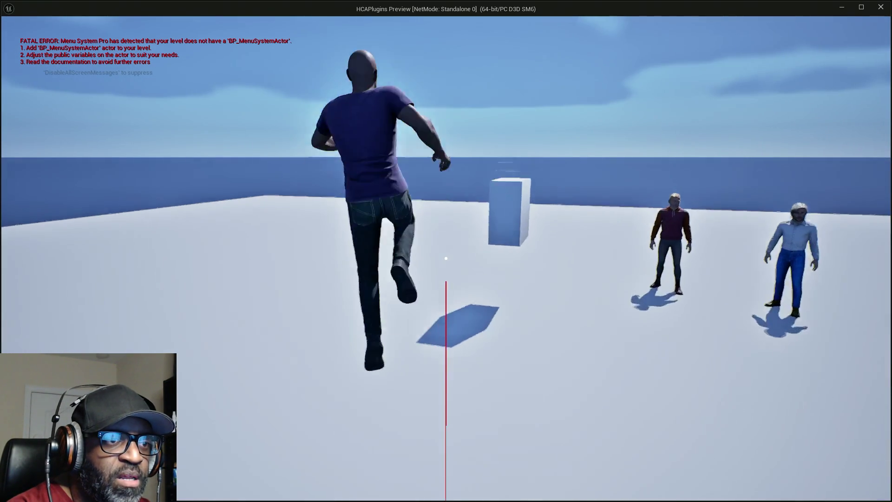
pyautogui.press('space')
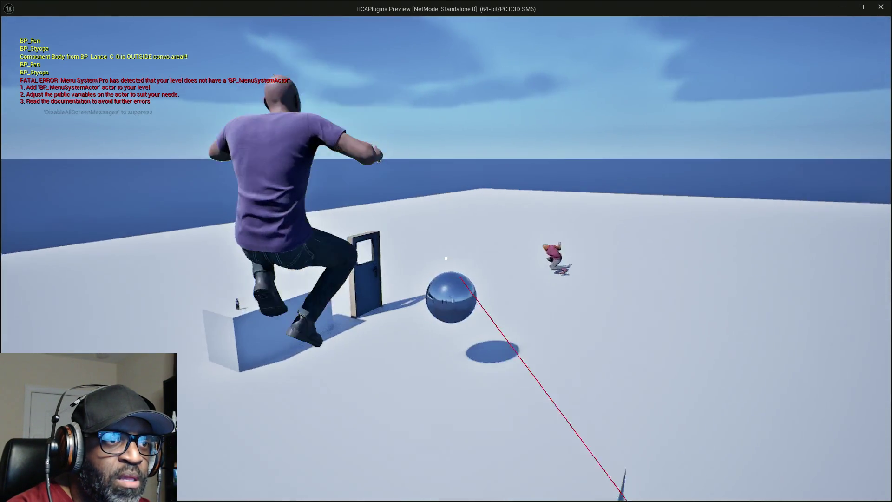
pyautogui.press('space')
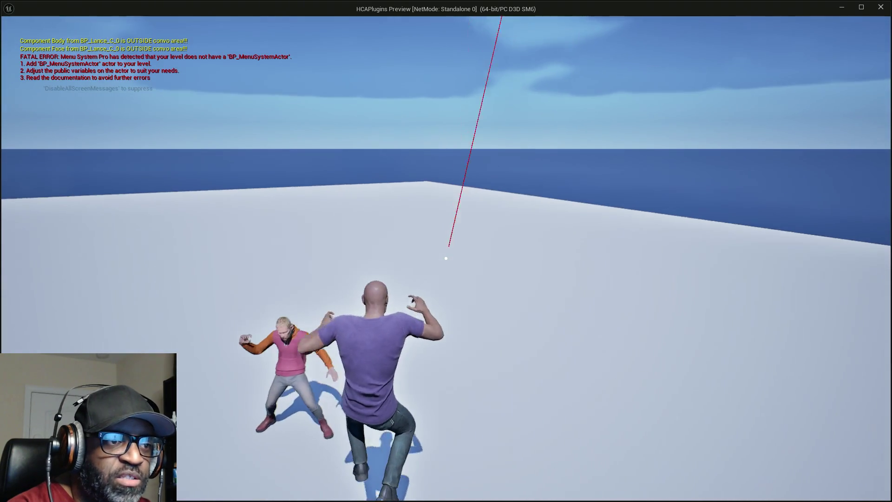
pyautogui.press('space')
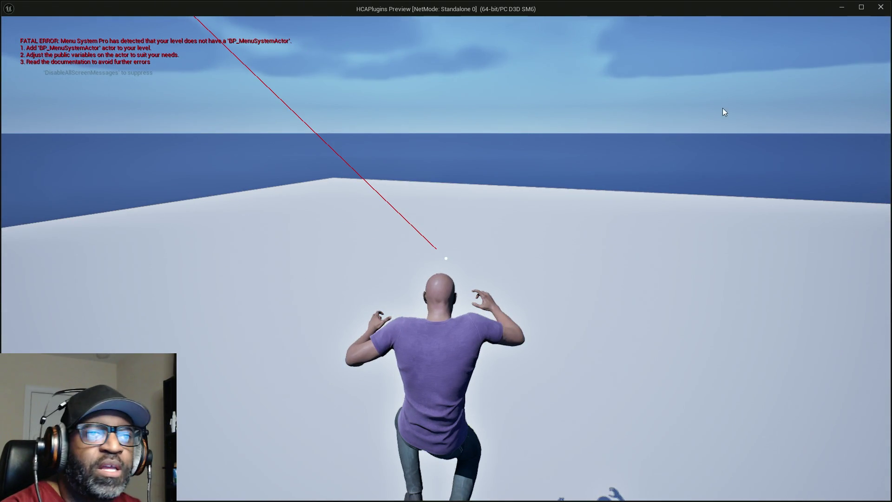
pyautogui.press('Escape')
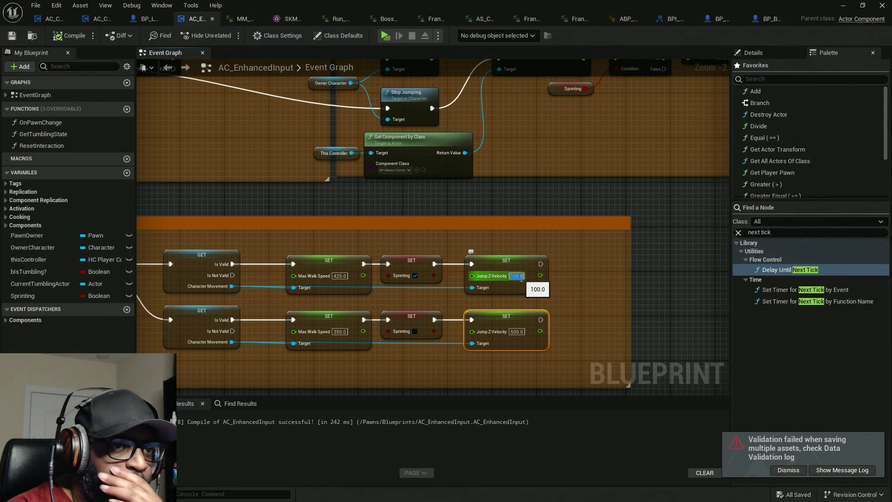
# Set the sprint Jump Z Velocity to 50, compile, and test two jumps in the preview
pyautogui.write('50')
pyautogui.press('Return')
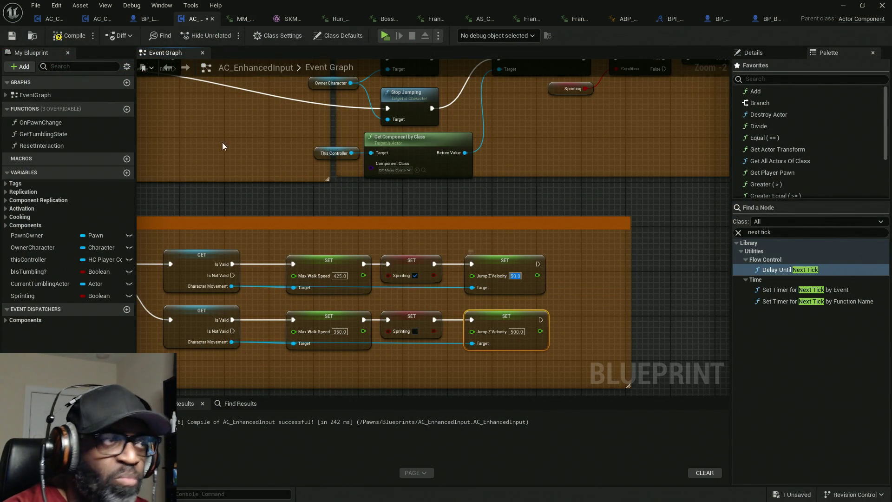
pyautogui.click(76, 37)
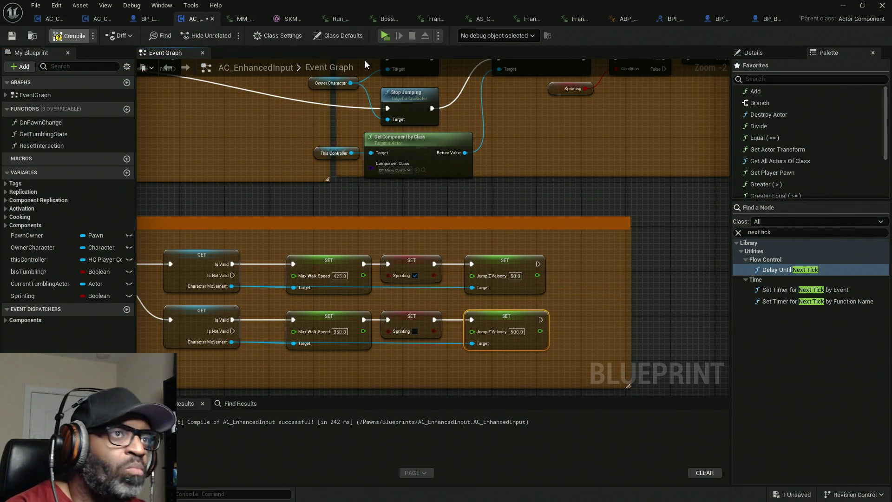
pyautogui.click(385, 36)
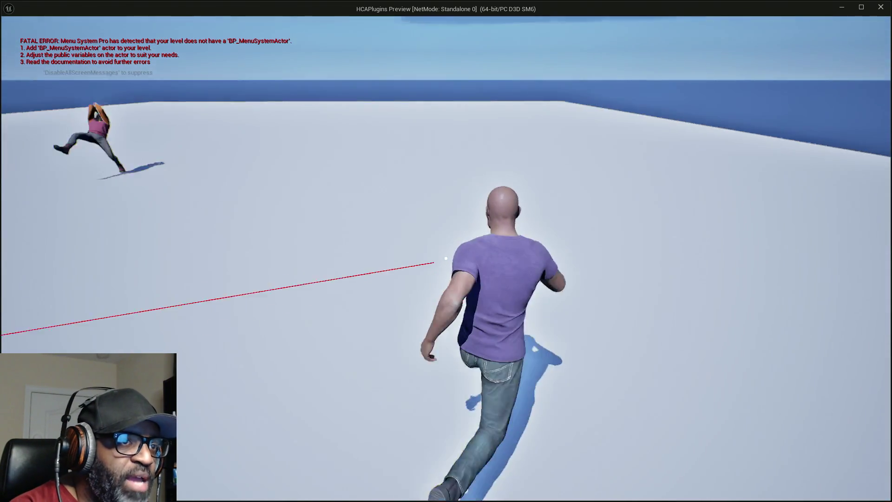
pyautogui.press('space')
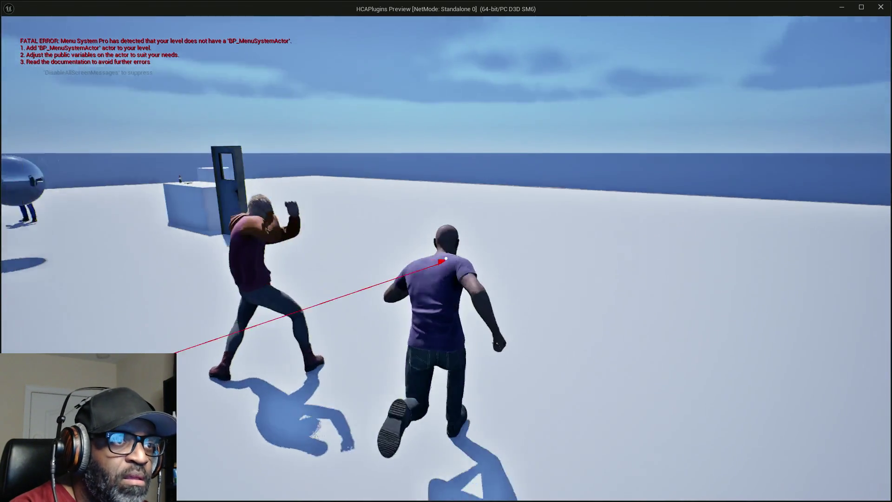
pyautogui.press('space')
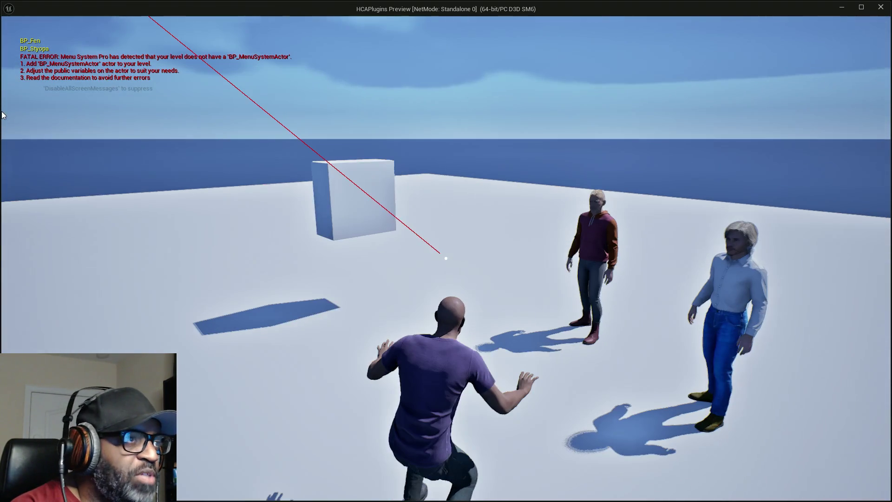
pyautogui.press('Escape')
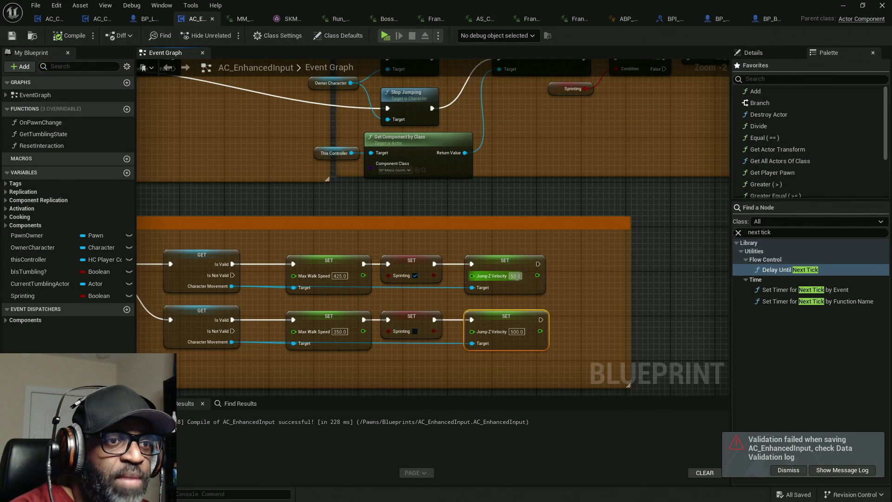
# Lower the sprint Jump Z Velocity to 10 and test running jumps again
pyautogui.write('10')
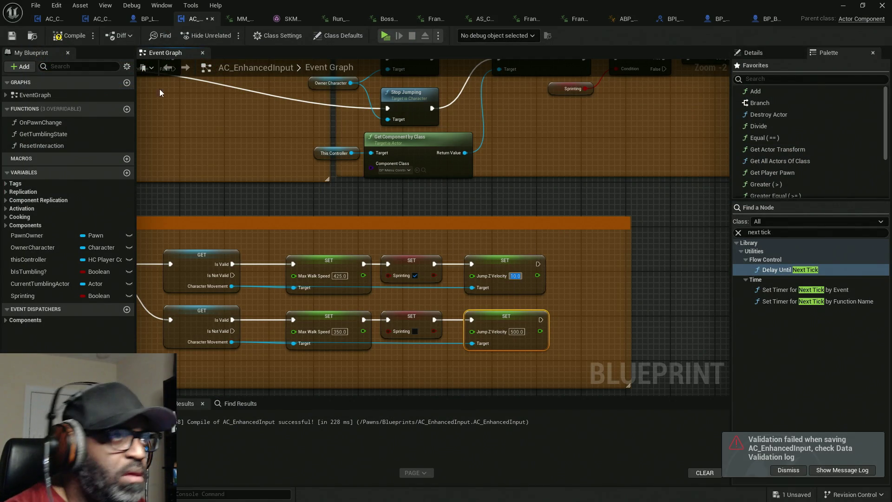
pyautogui.moveTo(295, 276)
pyautogui.mouseDown()
pyautogui.moveTo(331, 266)
pyautogui.moveTo(296, 195)
pyautogui.mouseUp()
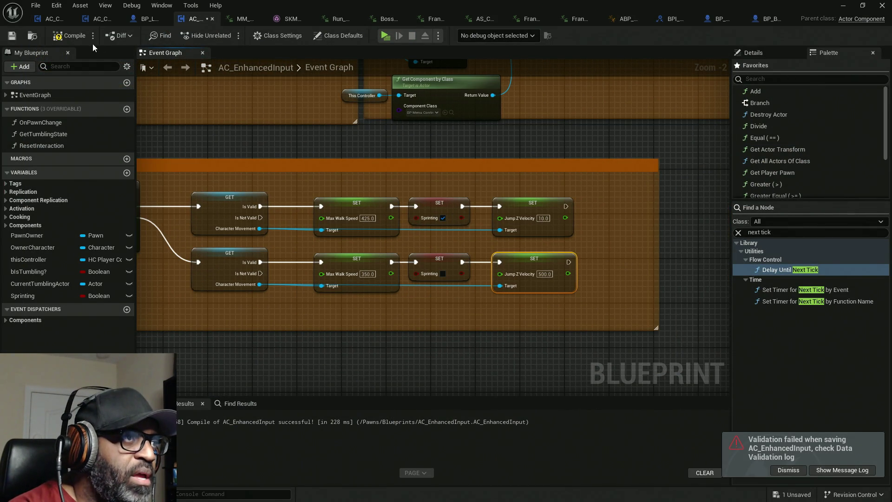
pyautogui.click(385, 36)
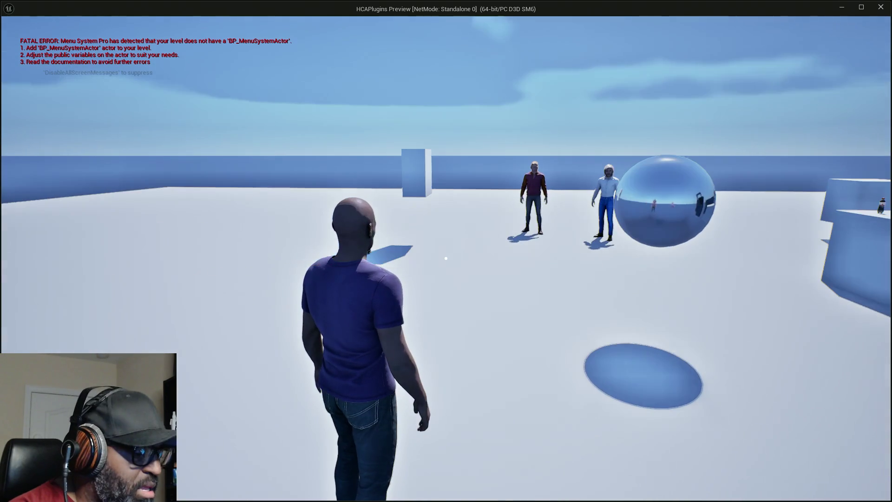
pyautogui.press('w')
pyautogui.press('space')
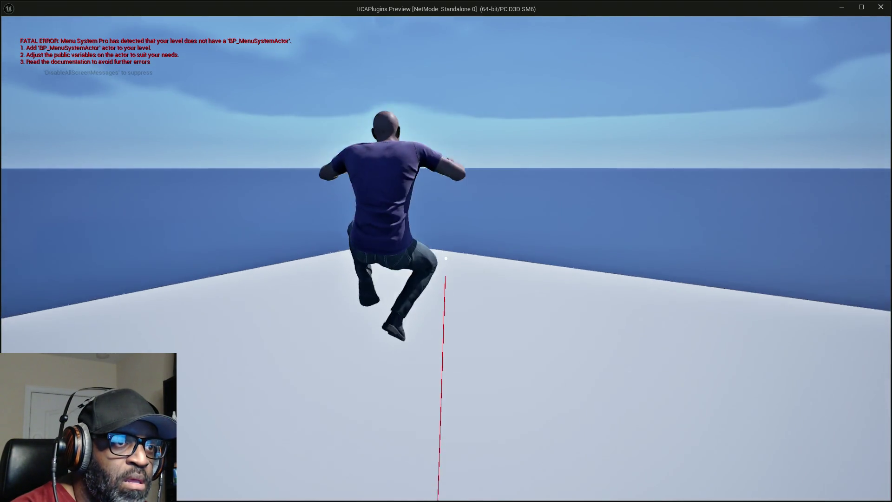
pyautogui.press('space')
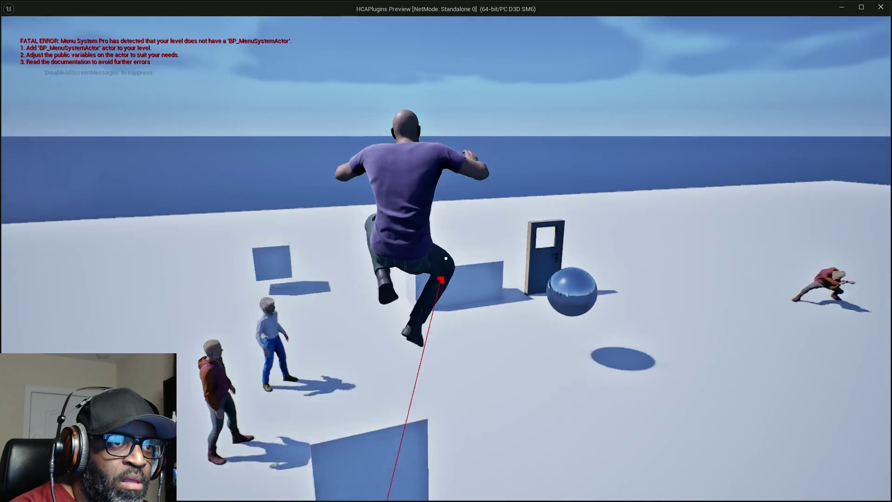
# Wire IA_Sprint's Ongoing pin into the upper GET node's exec input and start a new play test
pyautogui.press('Escape')
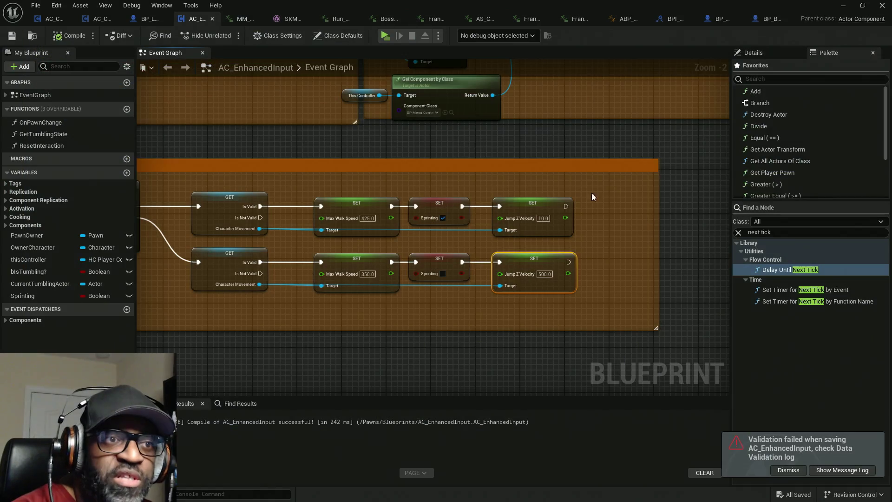
pyautogui.moveTo(456, 216)
pyautogui.mouseDown()
pyautogui.moveTo(604, 219)
pyautogui.moveTo(314, 239)
pyautogui.mouseUp()
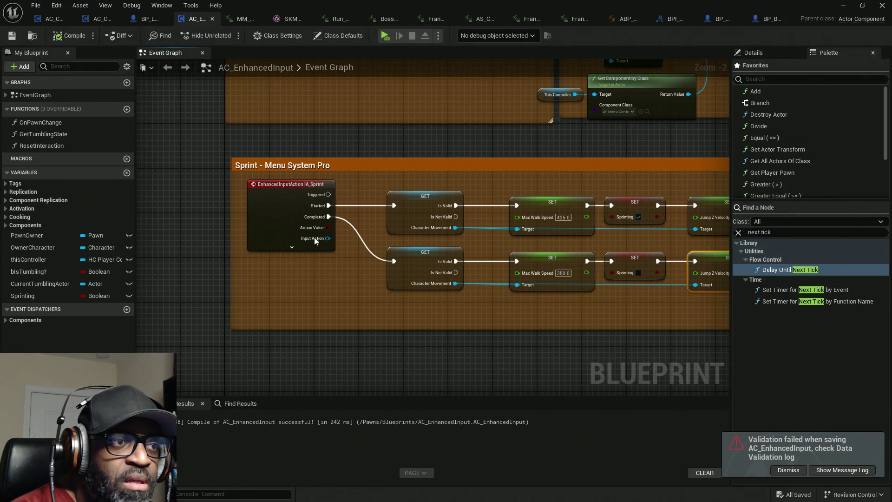
pyautogui.click(291, 247)
pyautogui.scroll(1, 327, 282)
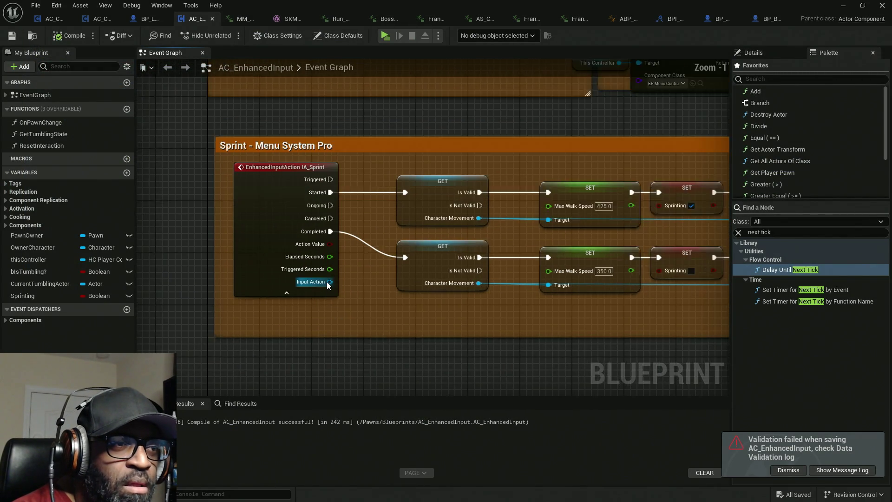
pyautogui.scroll(1, 327, 282)
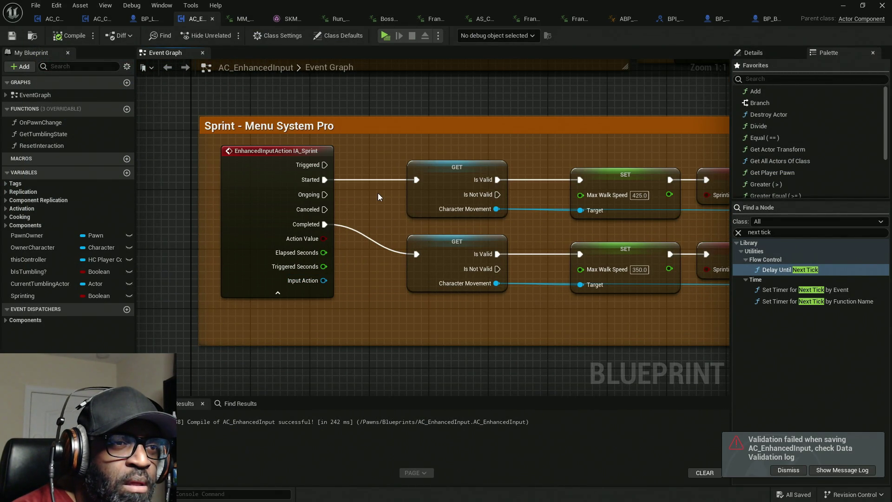
pyautogui.moveTo(416, 179); pyautogui.dragTo(324, 195)
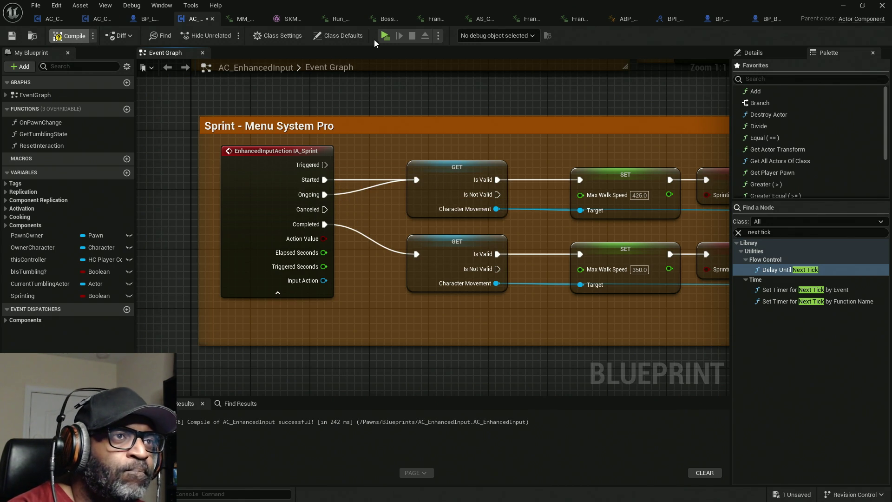
pyautogui.click(387, 36)
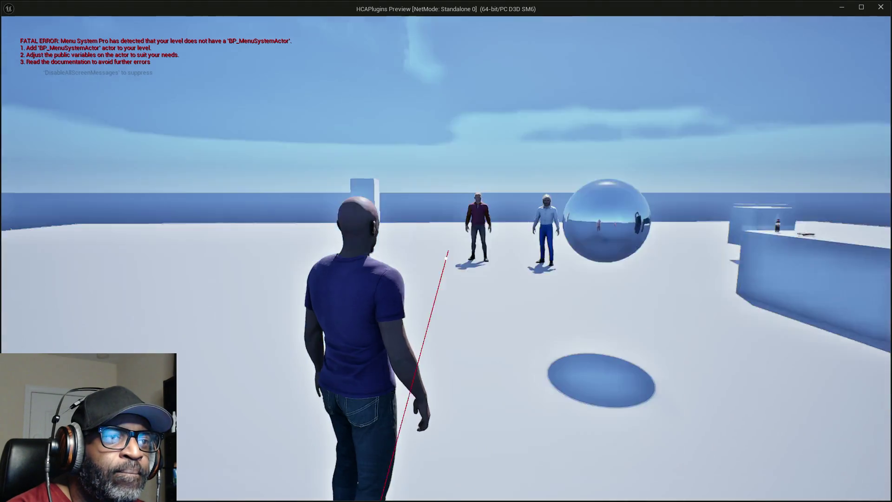
# Test sprinting and repeated jumping in the running game preview
pyautogui.press('w')
pyautogui.press('space')
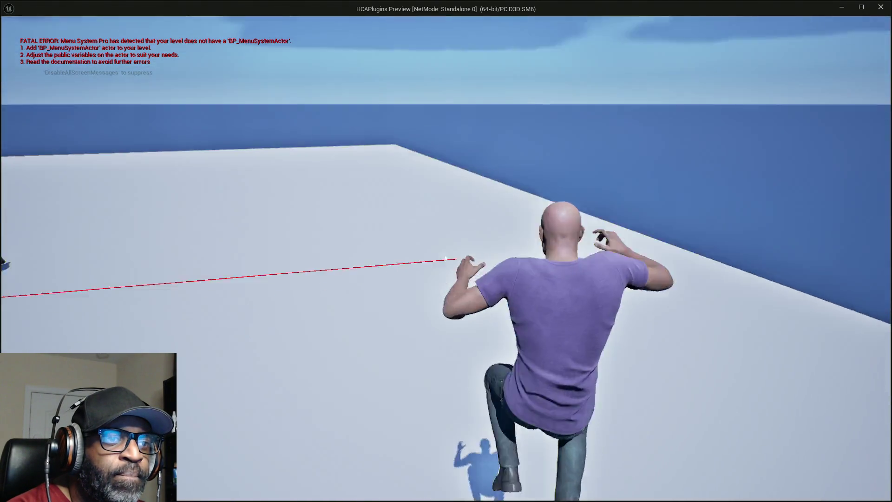
pyautogui.press('space')
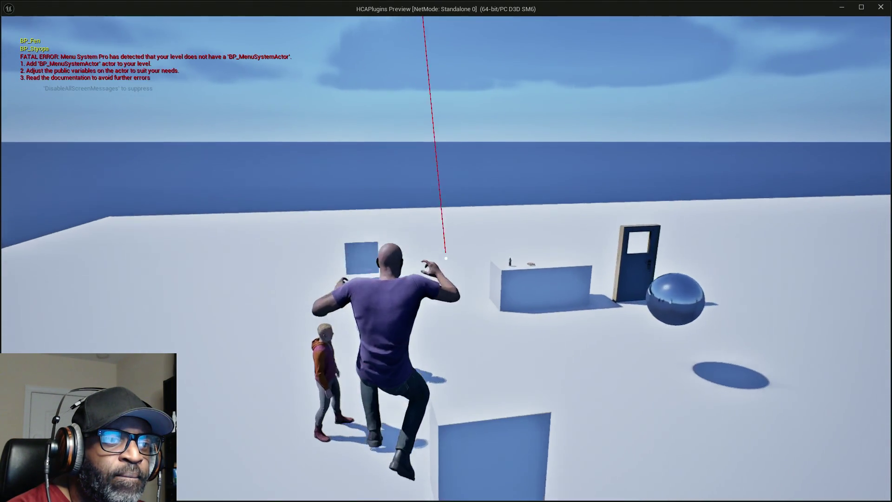
pyautogui.press('space')
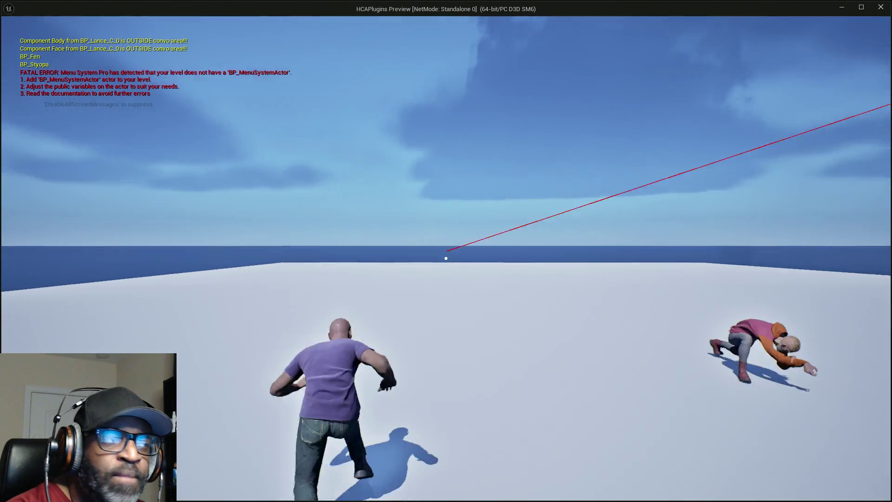
# Release the mouse, close the game preview, then restore and re-maximize the Blueprint editor
pyautogui.hotkey('shift', 'F1')
pyautogui.press('Escape')
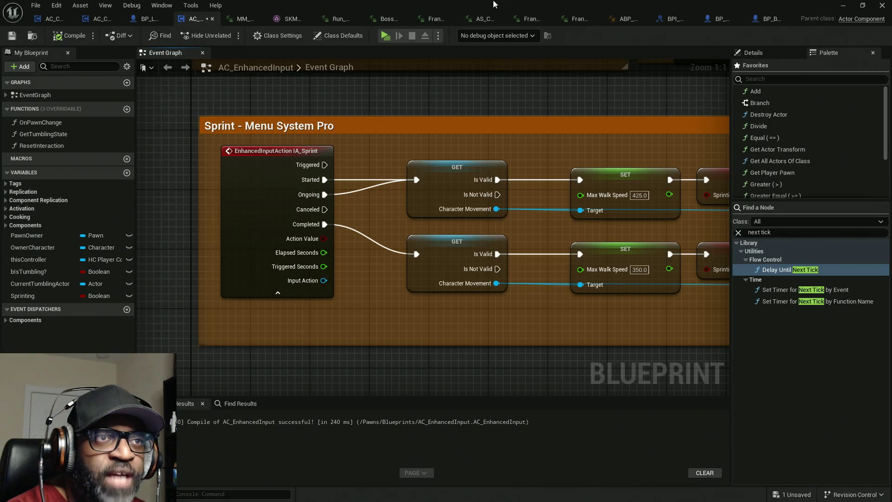
pyautogui.moveTo(494, 5)
pyautogui.mouseDown()
pyautogui.moveTo(240, 99)
pyautogui.moveTo(10, 163)
pyautogui.moveTo(21, 236)
pyautogui.moveTo(335, 216)
pyautogui.mouseUp()
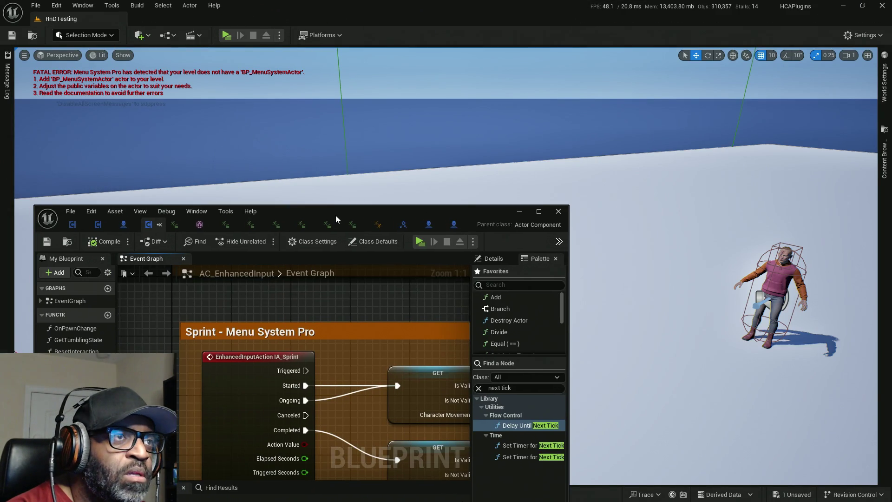
pyautogui.doubleClick(335, 215)
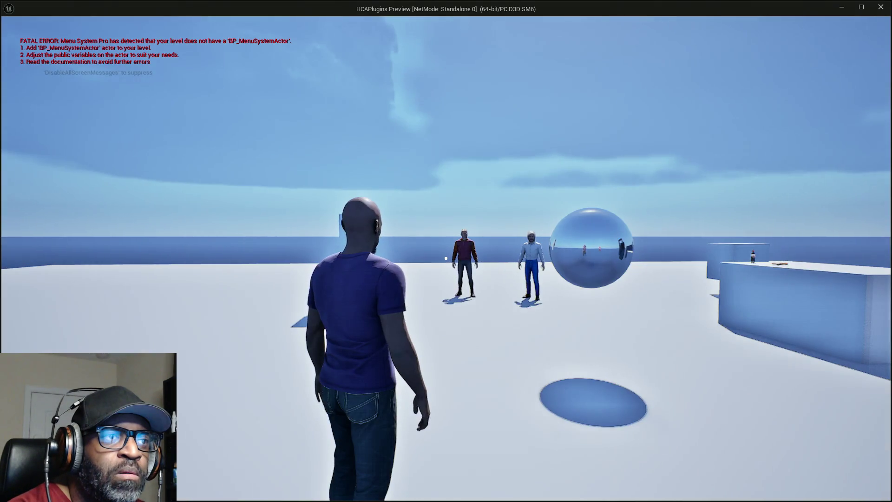
# Switch to the AC_EnhancedInput editor while the game keeps running
pyautogui.hotkey('alt', 'Tab')
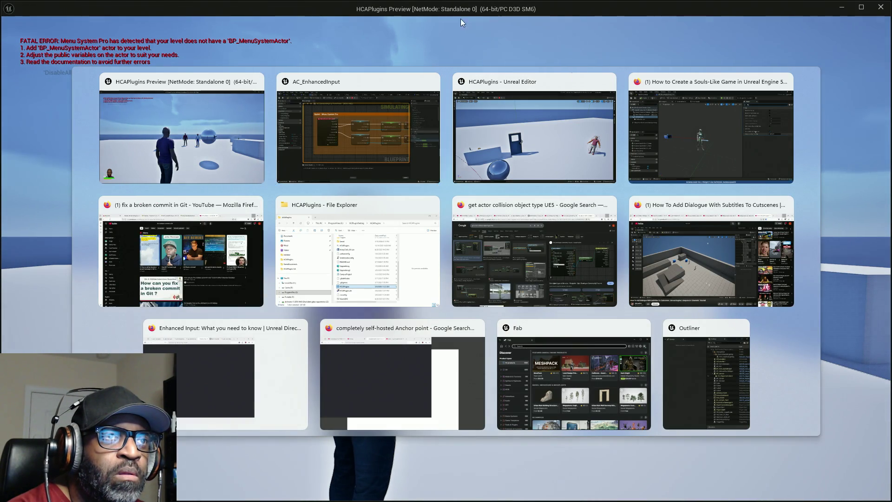
pyautogui.press('Escape')
pyautogui.hotkey('alt', 'Tab')
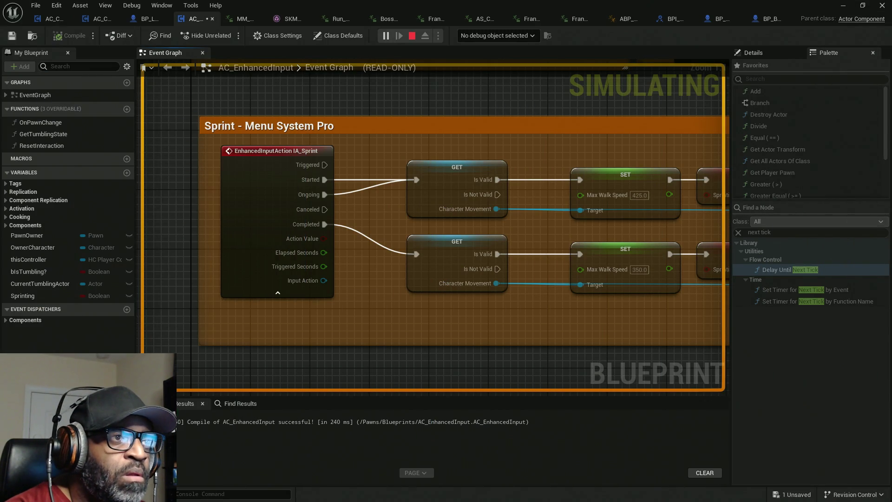
# Debug the spawned player controller's AC_EnhancedInput instance, then stop the simulation
pyautogui.click(513, 38)
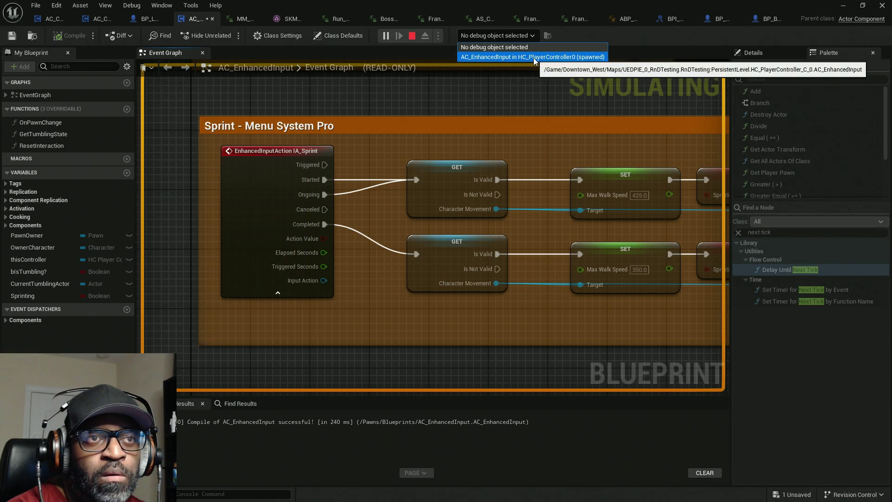
pyautogui.click(511, 56)
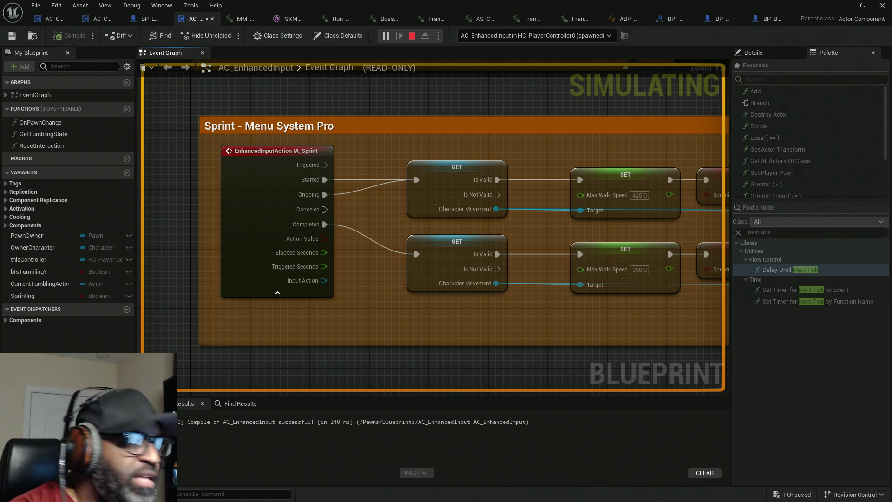
pyautogui.press('Escape')
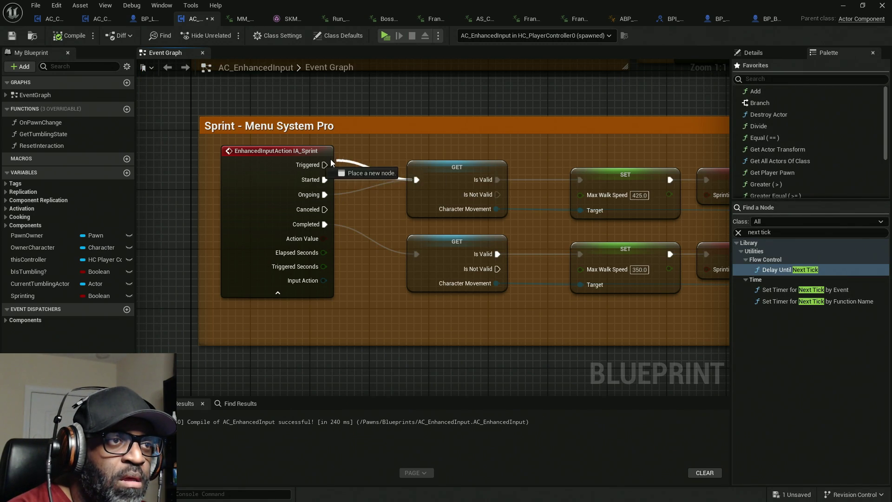
# Connect IA_Sprint's Triggered pin to the upper GET node, then compile and save AC_EnhancedInput
pyautogui.moveTo(324, 164); pyautogui.dragTo(416, 180)
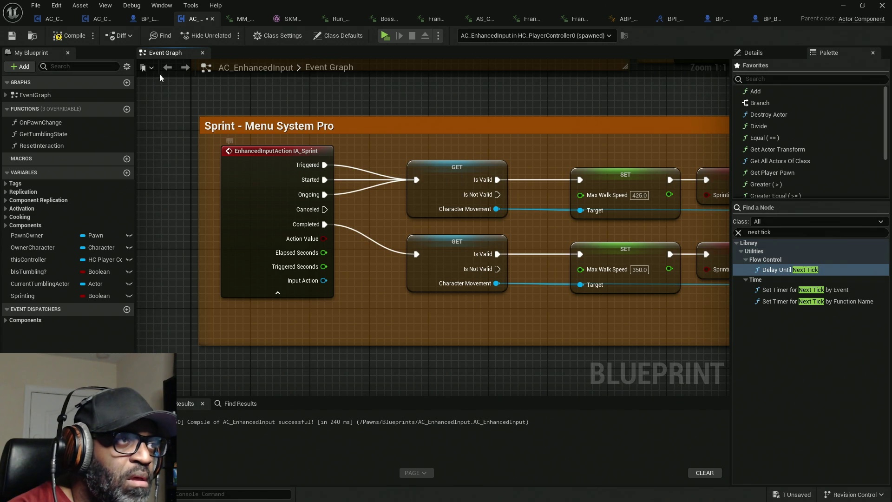
pyautogui.click(69, 36)
pyautogui.hotkey('ctrl', 's')
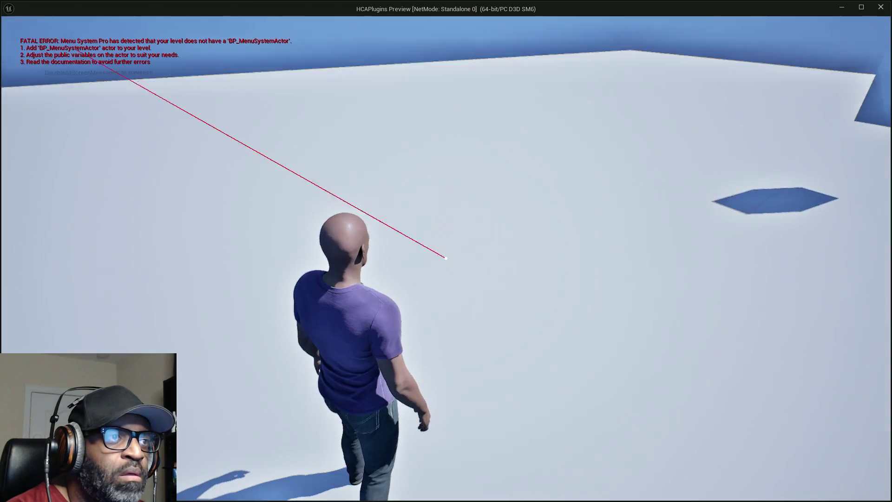
# Try sprinting in the game preview window, then return to the editor
pyautogui.hotkey('alt', 'Tab')
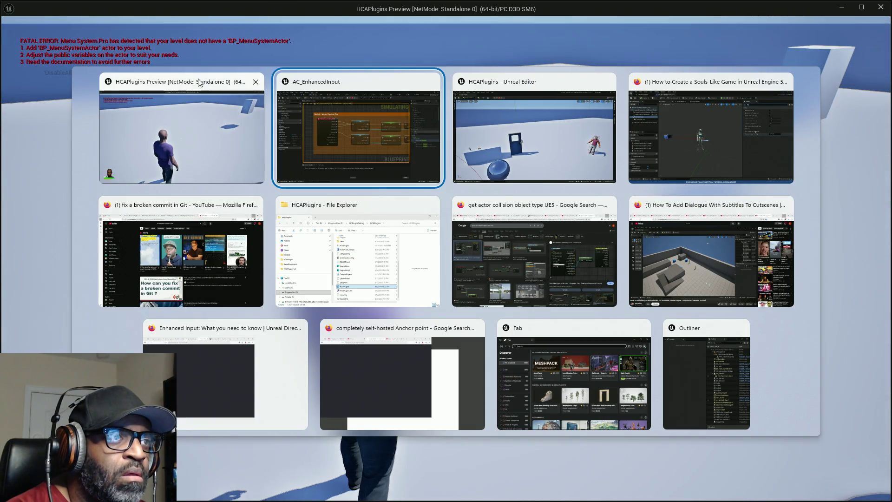
pyautogui.click(199, 82)
pyautogui.hotkey('alt', 'Tab')
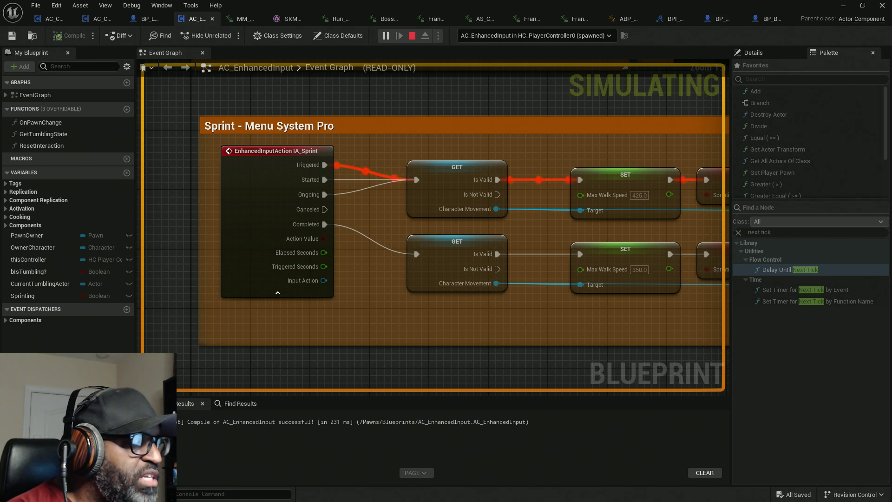
pyautogui.hotkey('alt', 'Tab')
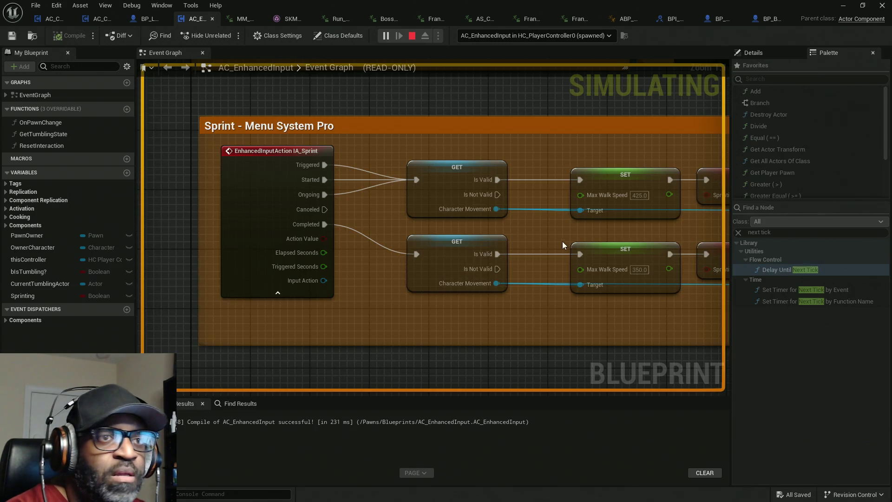
# Pan the graph across the IA_Sprint, Jump Z Velocity SET and Rumble Example nodes
pyautogui.moveTo(562, 241)
pyautogui.mouseDown()
pyautogui.moveTo(535, 239)
pyautogui.moveTo(557, 217)
pyautogui.moveTo(474, 218)
pyautogui.moveTo(531, 222)
pyautogui.mouseUp()
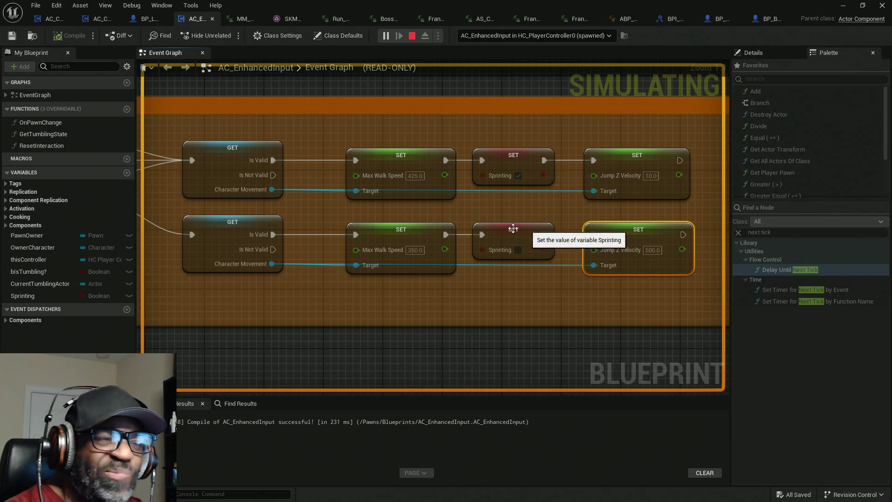
pyautogui.moveTo(293, 210)
pyautogui.mouseDown()
pyautogui.moveTo(480, 211)
pyautogui.moveTo(404, 212)
pyautogui.moveTo(423, 213)
pyautogui.mouseUp()
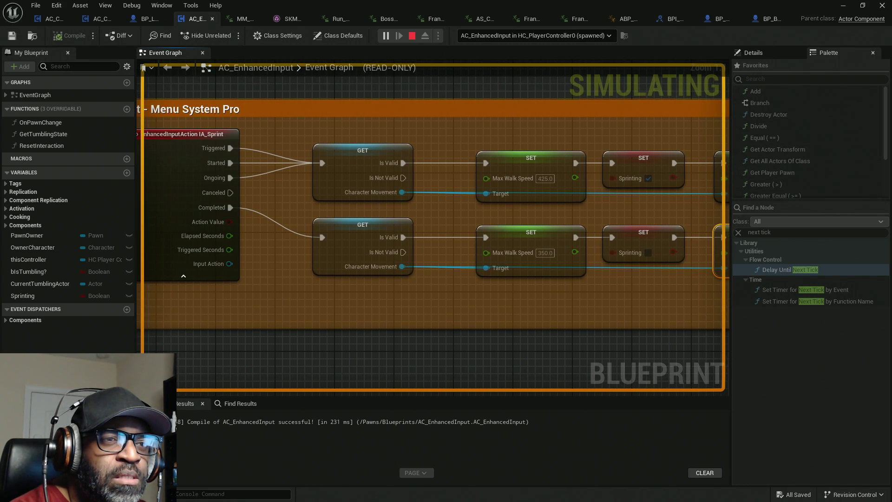
pyautogui.moveTo(428, 213); pyautogui.dragTo(342, 131)
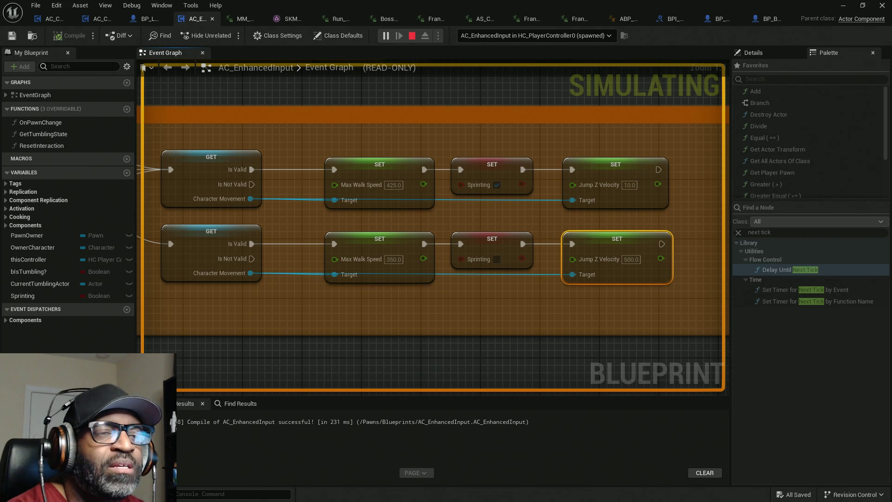
pyautogui.moveTo(578, 142); pyautogui.dragTo(487, 206)
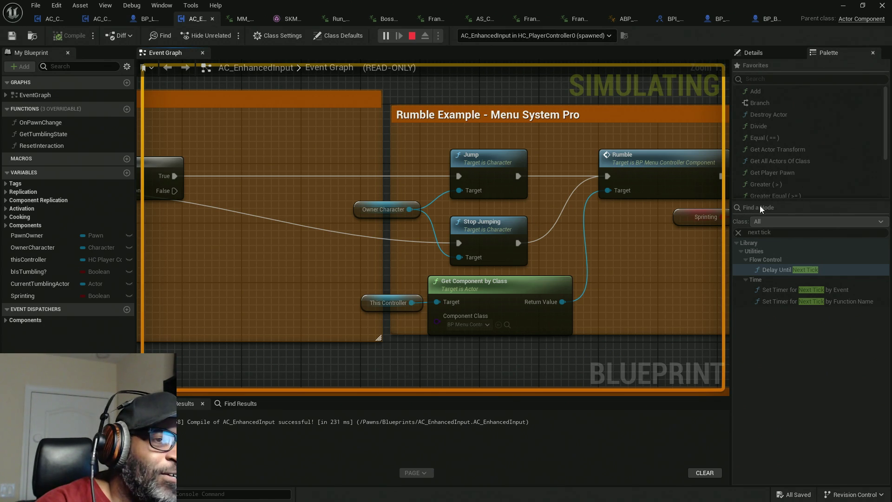
# Pan over the Rumble Example Branch and Delay nodes, then stop the play session
pyautogui.moveTo(616, 226)
pyautogui.mouseDown()
pyautogui.moveTo(577, 240)
pyautogui.moveTo(357, 238)
pyautogui.moveTo(554, 235)
pyautogui.mouseUp()
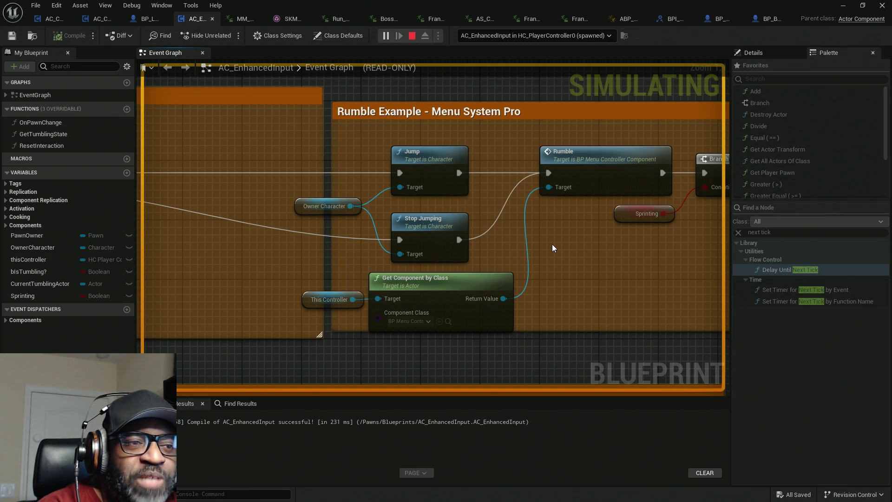
pyautogui.moveTo(548, 251)
pyautogui.mouseDown()
pyautogui.moveTo(342, 249)
pyautogui.moveTo(598, 251)
pyautogui.moveTo(450, 249)
pyautogui.mouseUp()
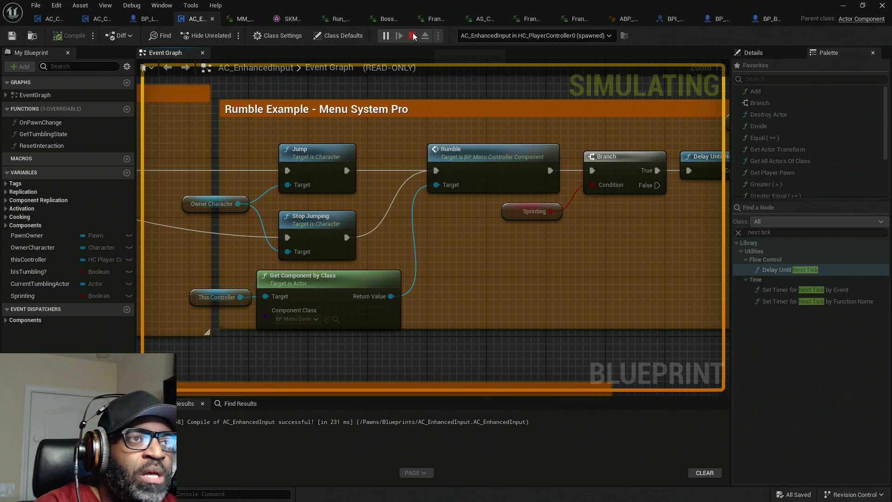
pyautogui.press('Escape')
# Bring up the window switcher and dismiss it, staying in the Unreal editor
pyautogui.press('super')
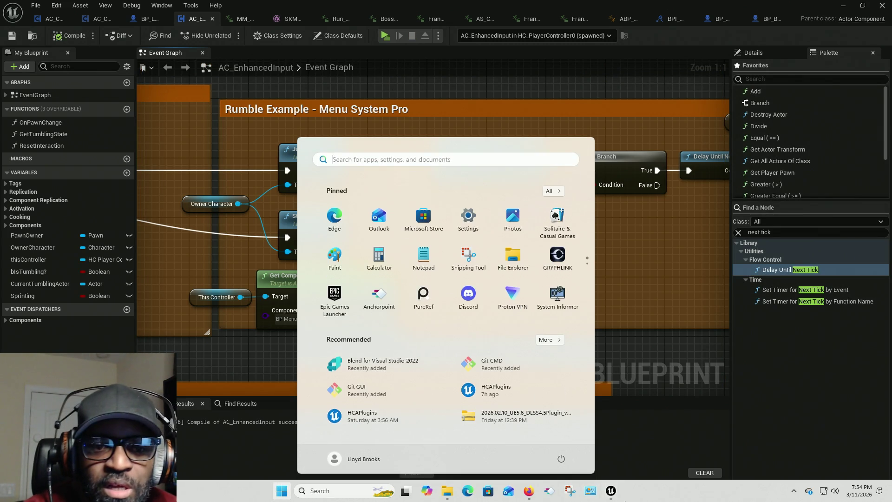
pyautogui.press('super')
pyautogui.hotkey('alt', 'Tab')
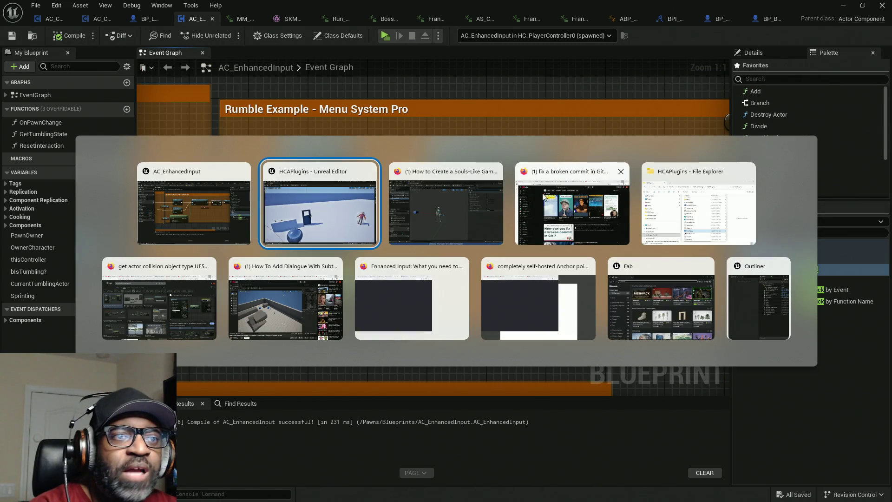
pyautogui.press('Escape')
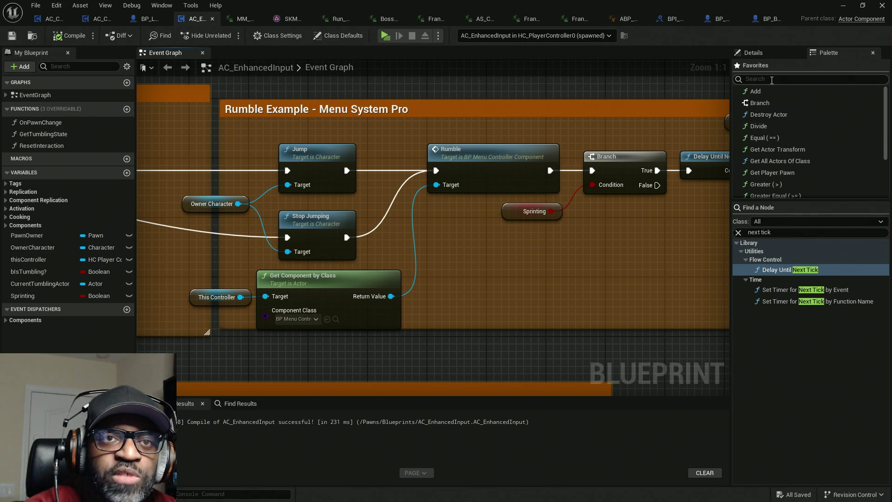
# In BP_BASE_Character, filter Details by 'jump', then 'hold', then clear the filter
pyautogui.click(765, 19)
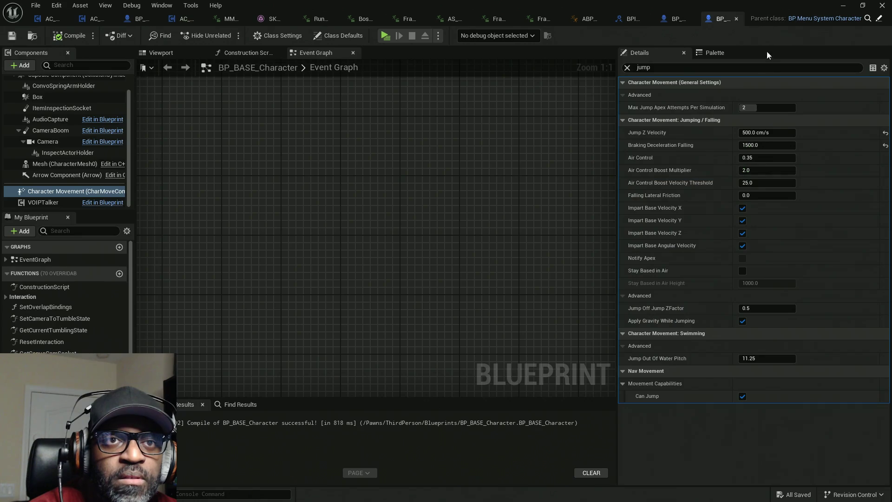
pyautogui.click(729, 68)
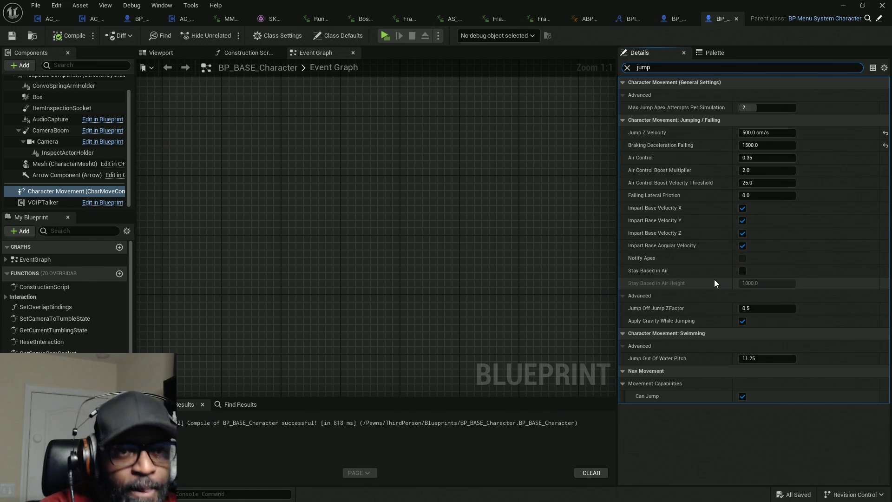
pyautogui.doubleClick(666, 67)
pyautogui.write('hold')
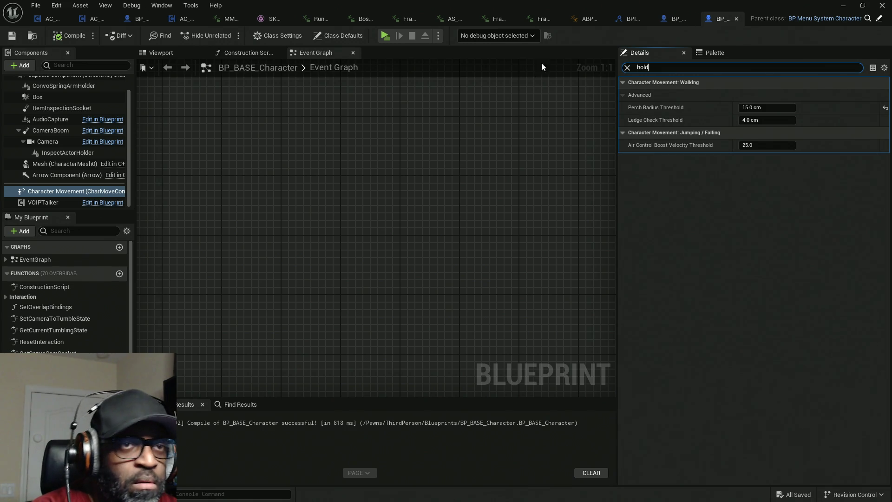
pyautogui.click(627, 68)
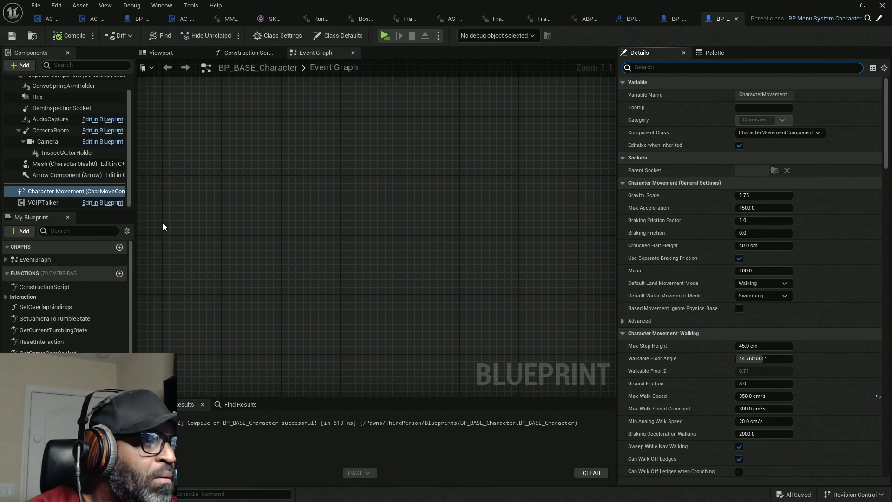
# Dismiss the graph's action list and show the node Palette panel
pyautogui.rightClick(299, 239)
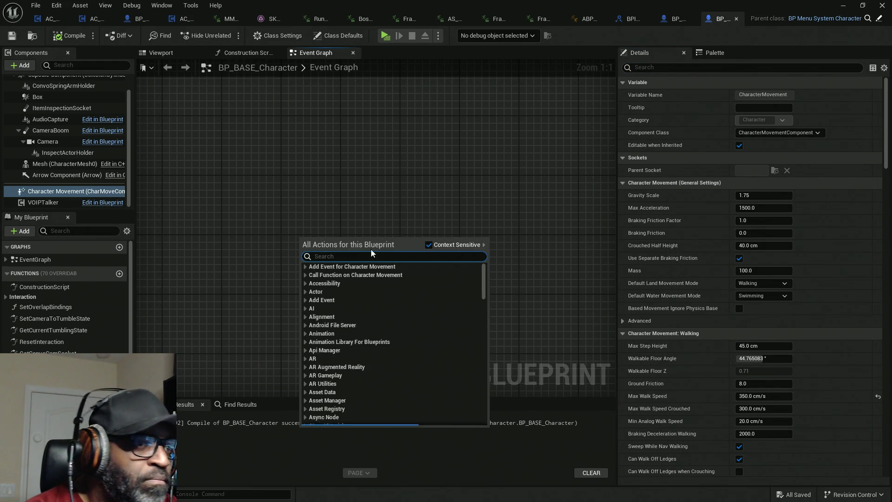
pyautogui.click(732, 56)
pyautogui.click(677, 232)
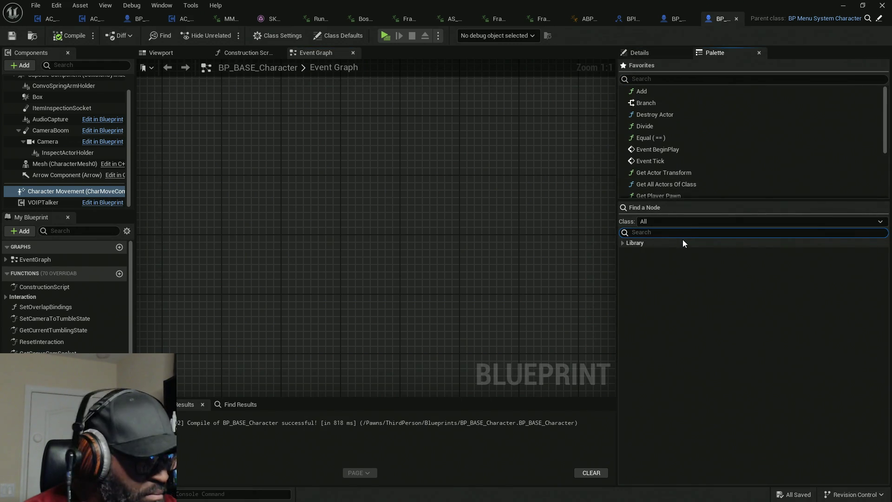